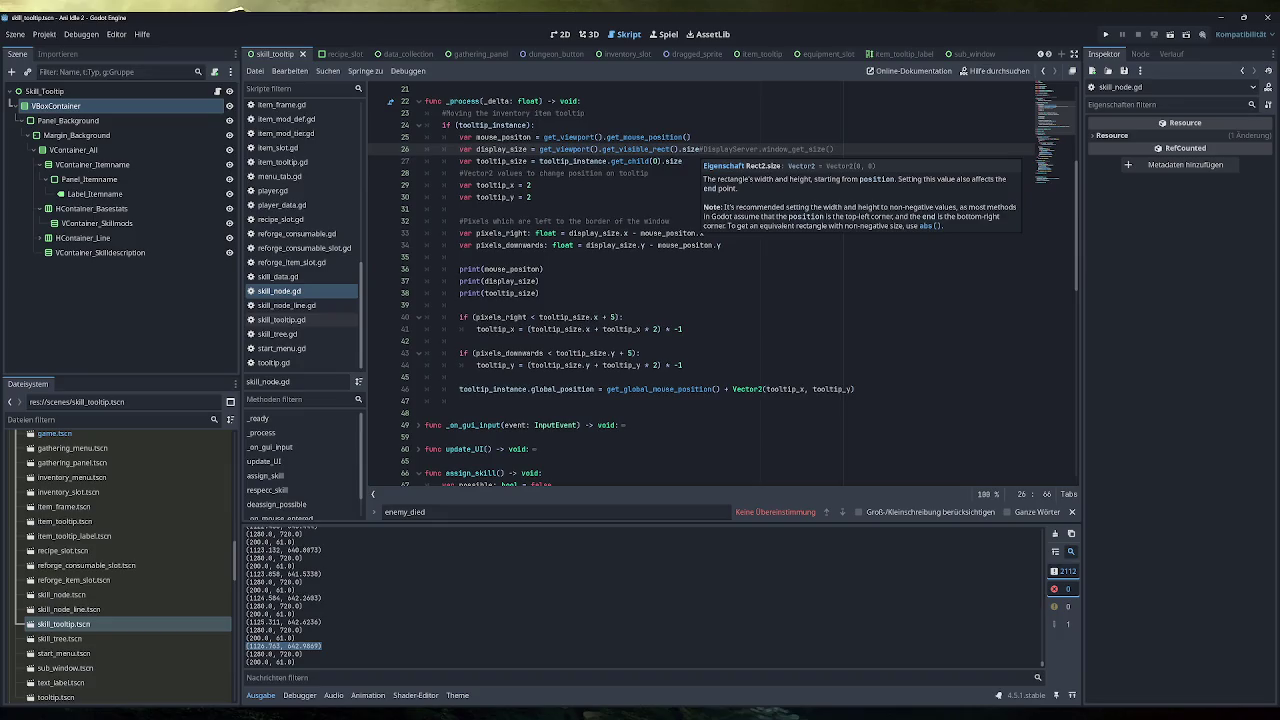
Test-run the game, close it, and switch to the Excalidraw tooltip sketch in Obsidian.
key(F5)
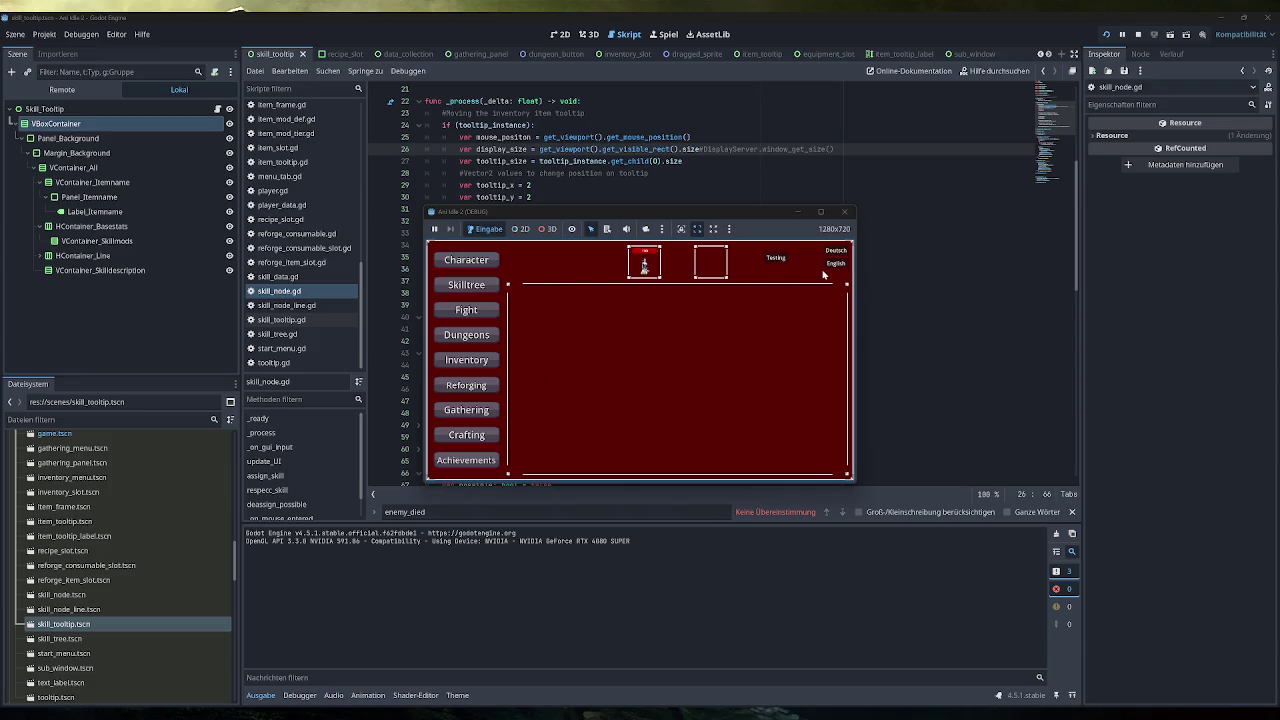
click(846, 215)
key(alt+Tab)
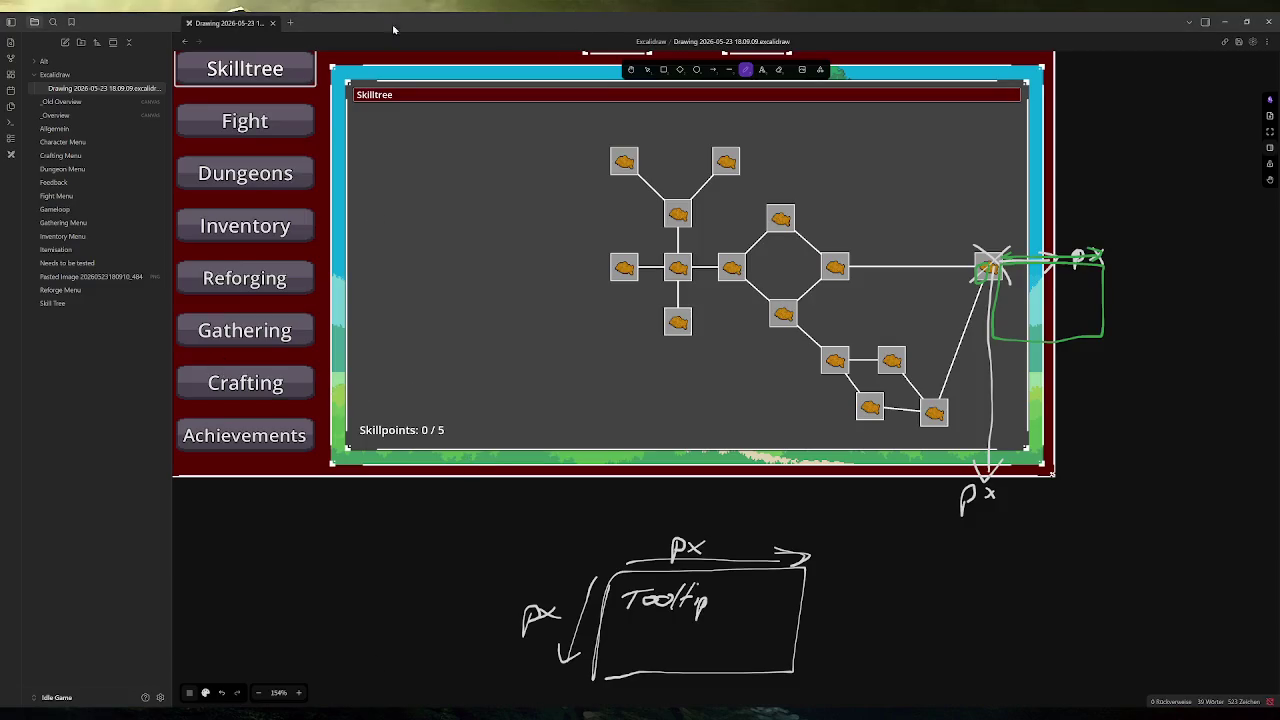
On the _Overview canvas, create an 'Achievements' note reading 'Komplett zu machen'.
click(75, 116)
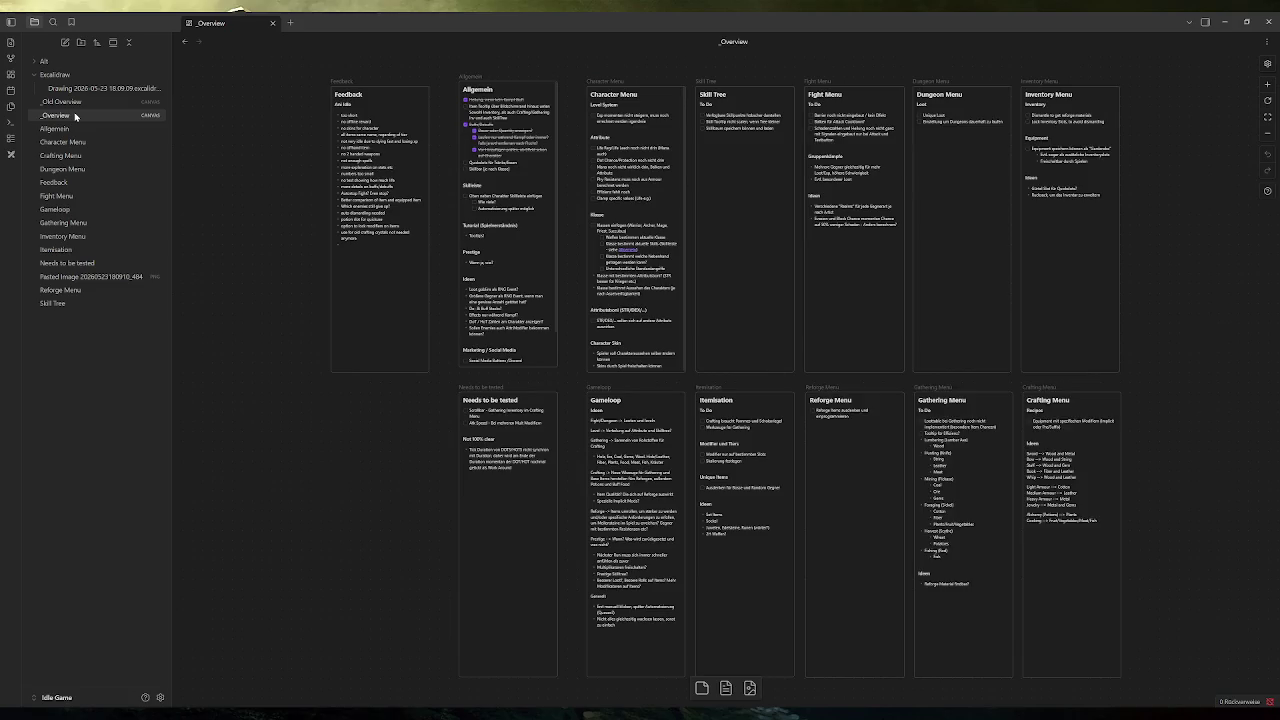
right_click(77, 348)
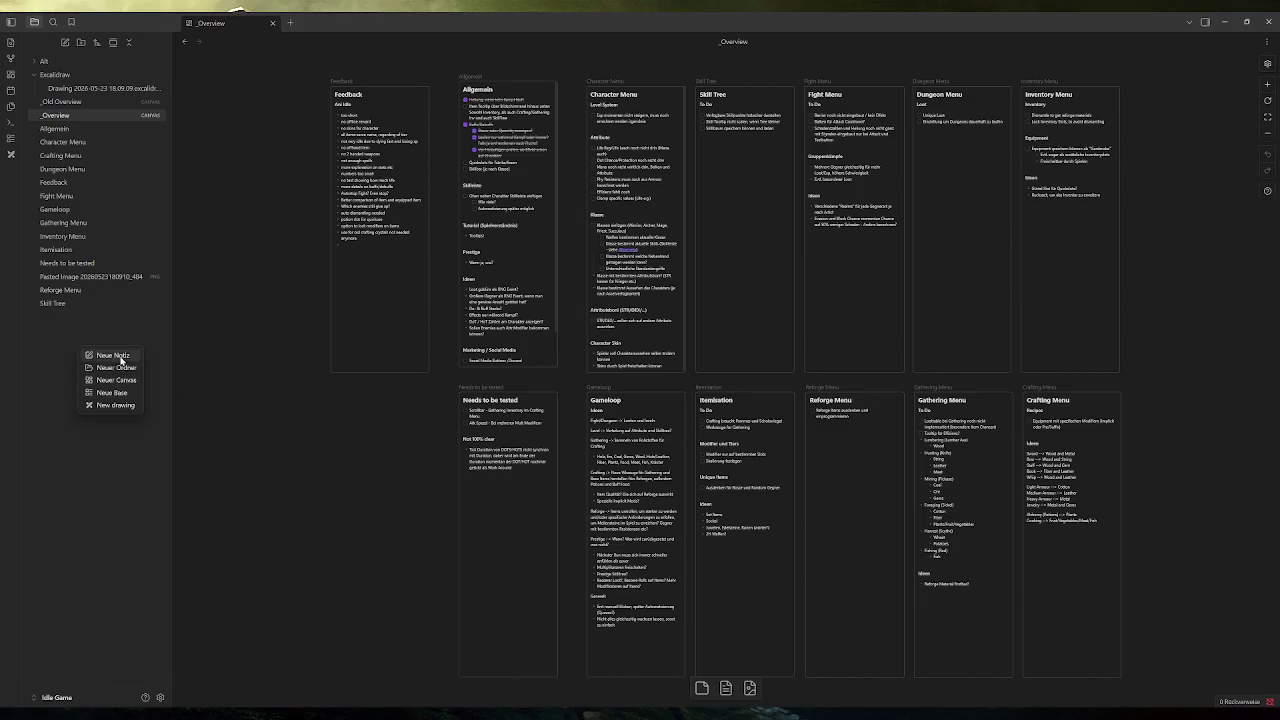
click(118, 356)
text(Achie)
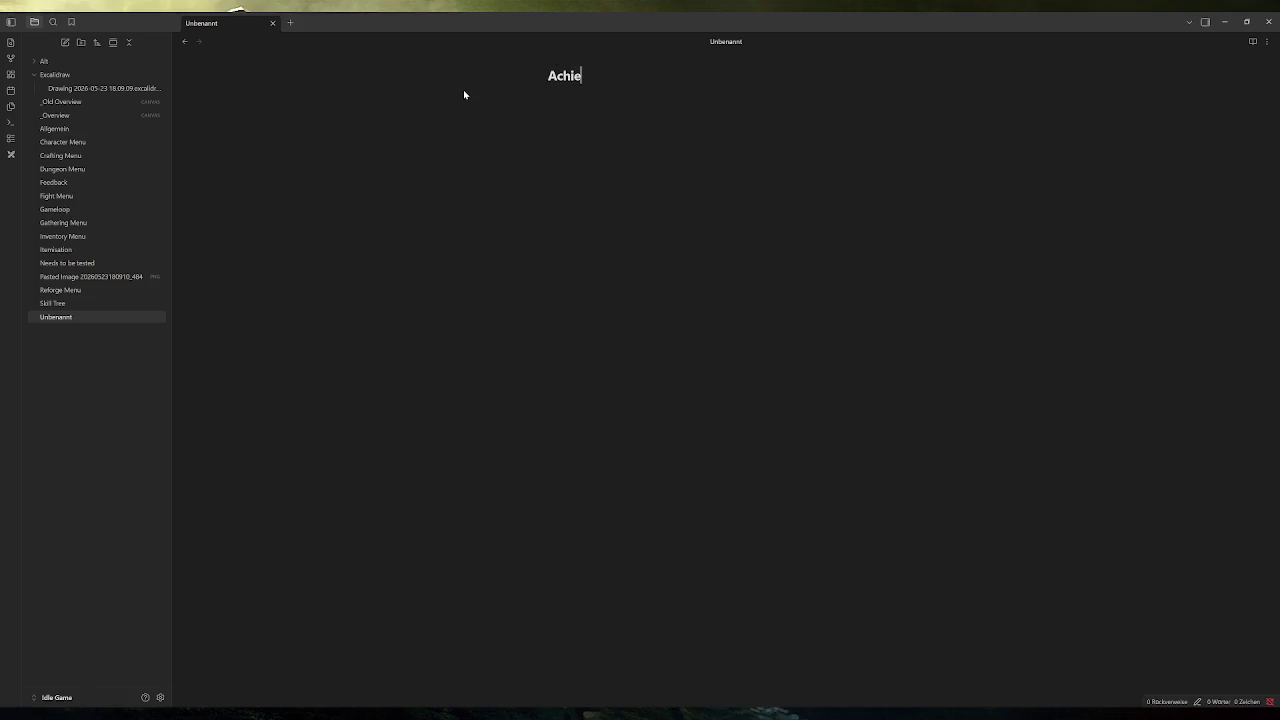
text(vements)
key(Return)
text(Komplett zu machen)
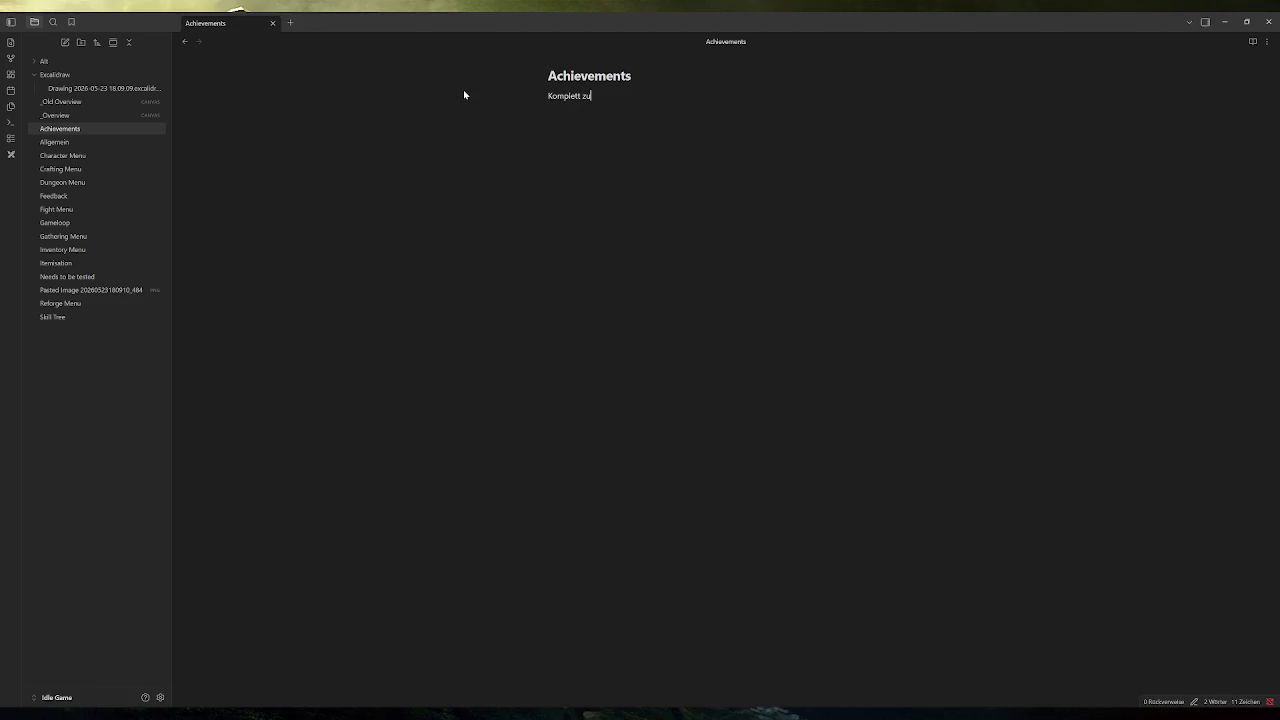
Create a 'Settings' note reading 'Komplett noch zu machen' and place it on the _Overview canvas.
right_click(120, 345)
click(140, 351)
text(Settings)
key(Return)
text(omplett )
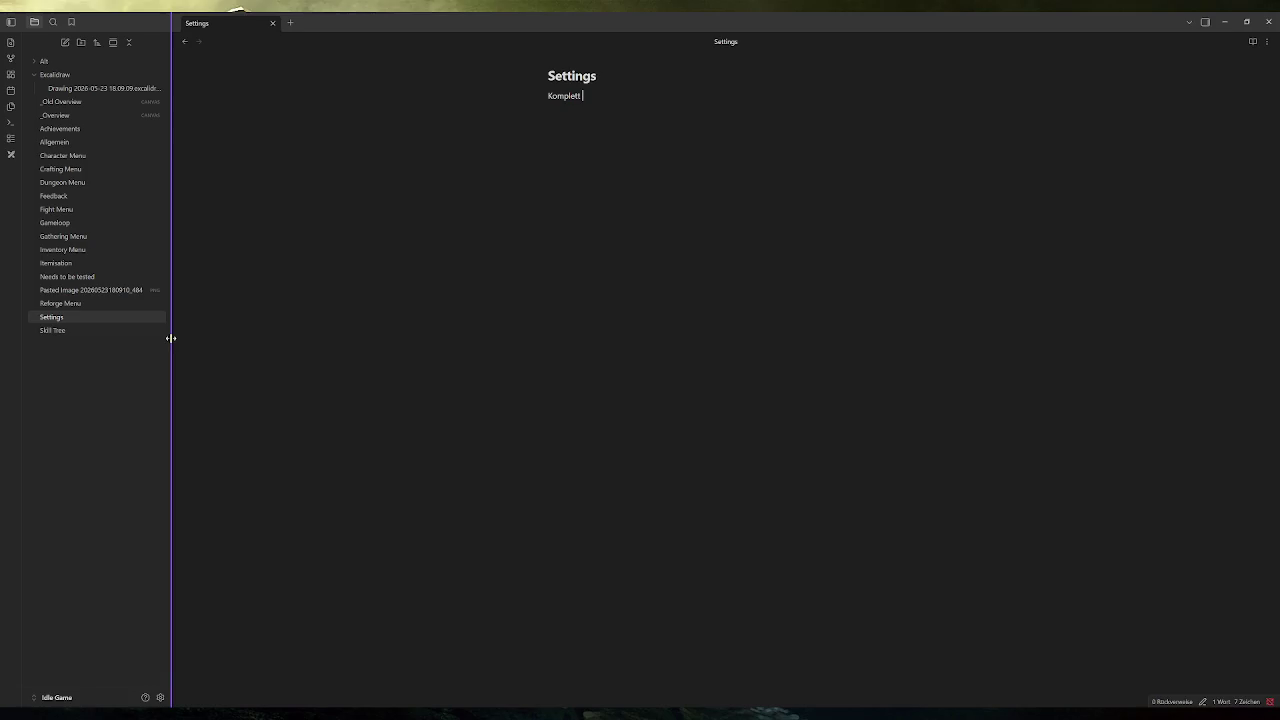
text(noch zu machen)
click(75, 116)
mouse_move(50, 318)
mouse_down()
mouse_move(332, 464)
mouse_move(342, 488)
mouse_up()
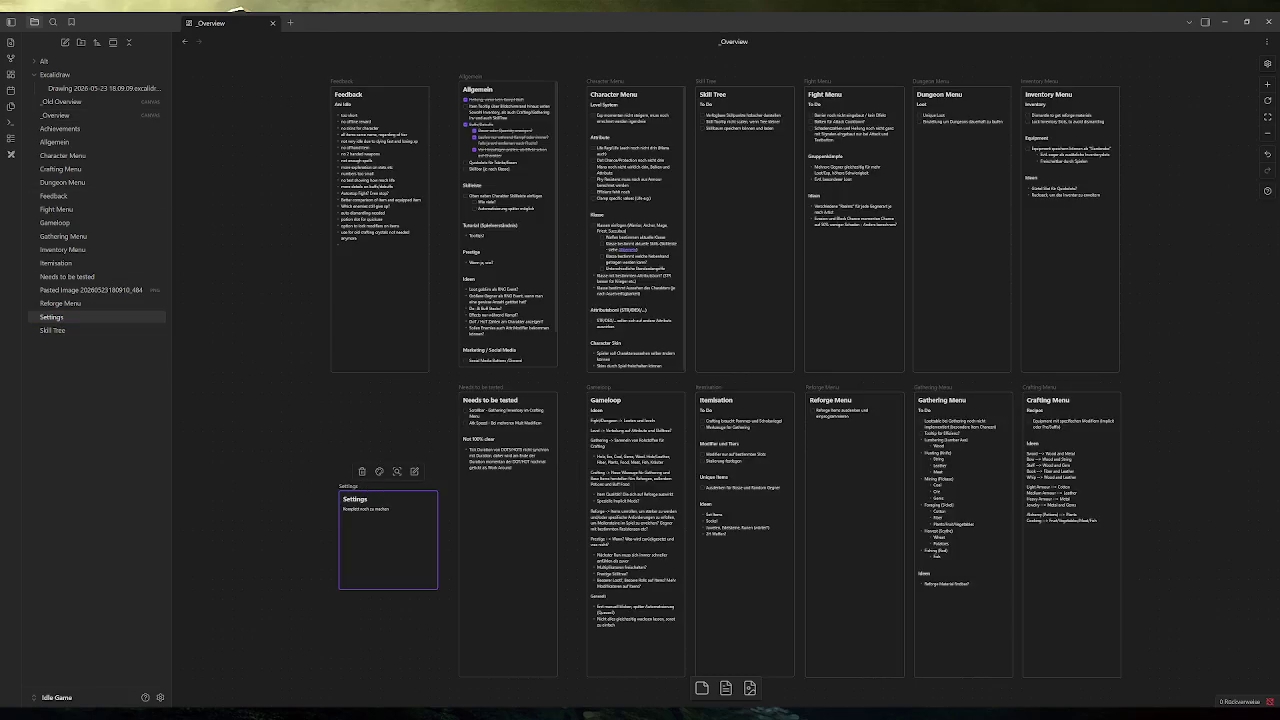
Put Settings beside Crafting Menu and Achievements on the canvas, then return to Godot.
mouse_move(409, 563)
mouse_down()
mouse_move(463, 535)
mouse_move(1274, 451)
mouse_move(972, 460)
mouse_move(966, 677)
mouse_up()
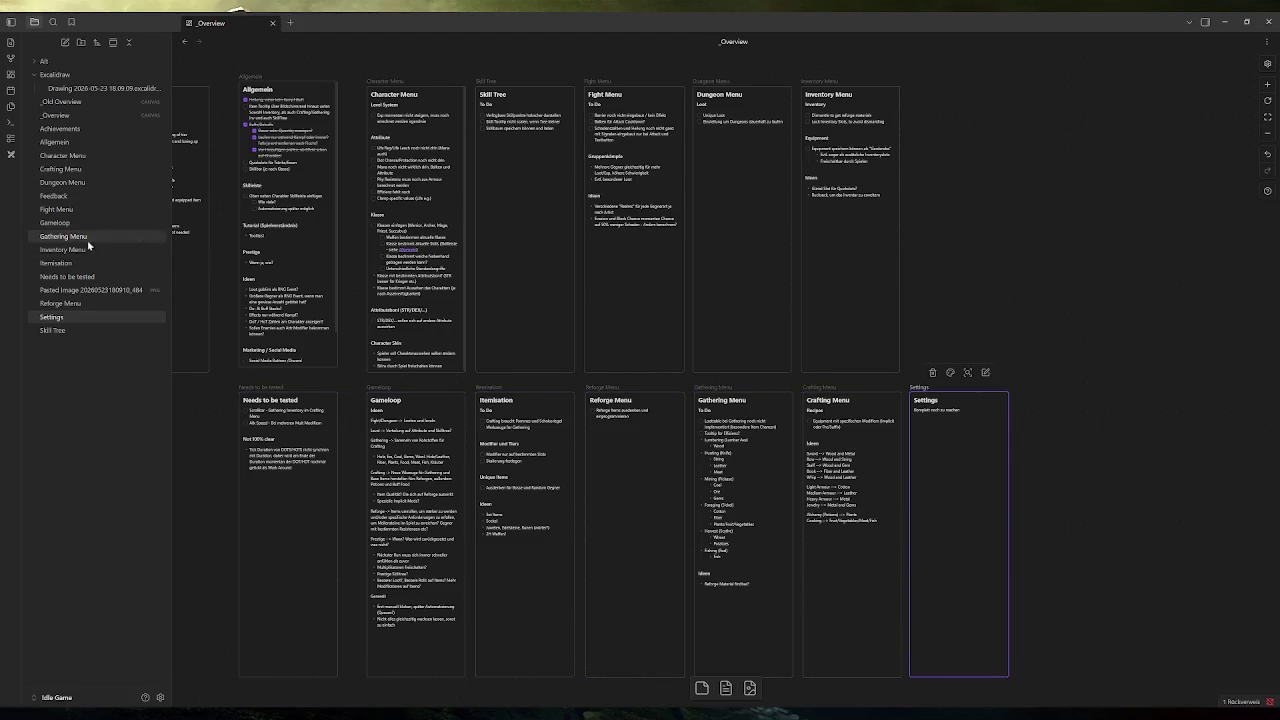
mouse_move(77, 130)
mouse_down()
mouse_move(970, 185)
mouse_move(982, 189)
mouse_move(969, 185)
mouse_move(966, 372)
mouse_up()
mouse_move(258, 497)
mouse_down()
mouse_move(420, 517)
mouse_move(437, 506)
mouse_up()
click(245, 442)
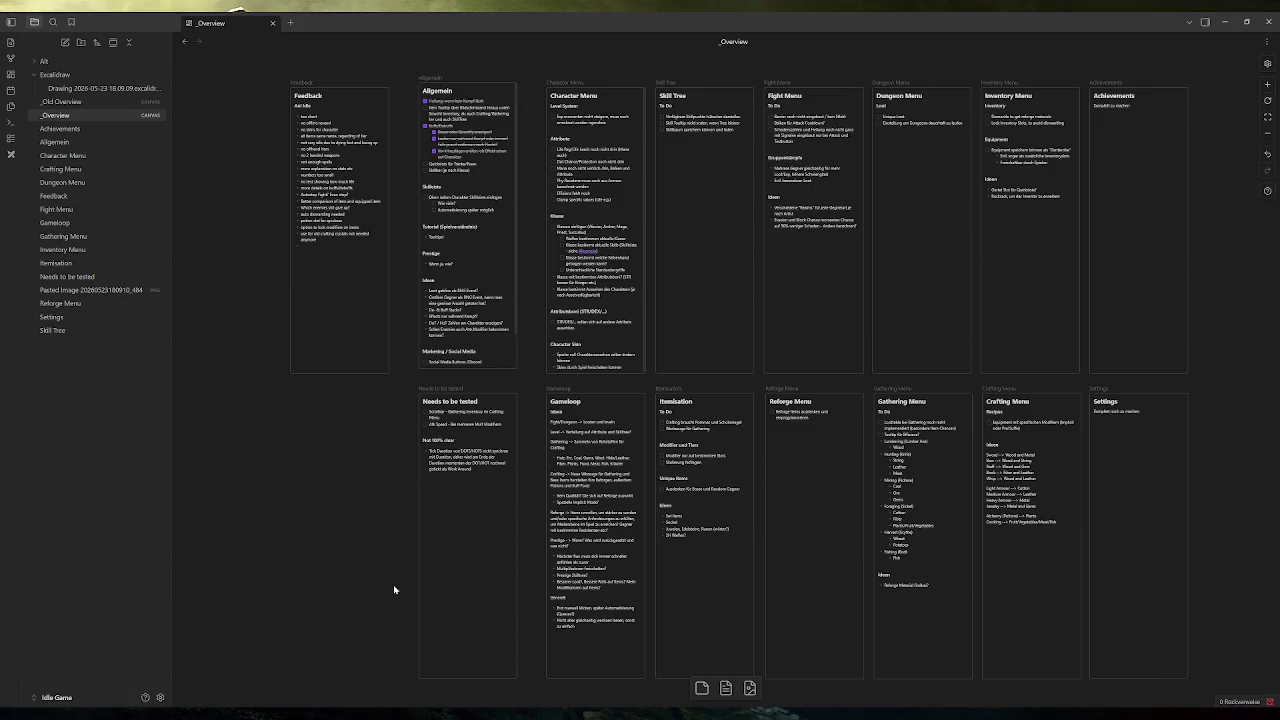
key(alt+Tab)
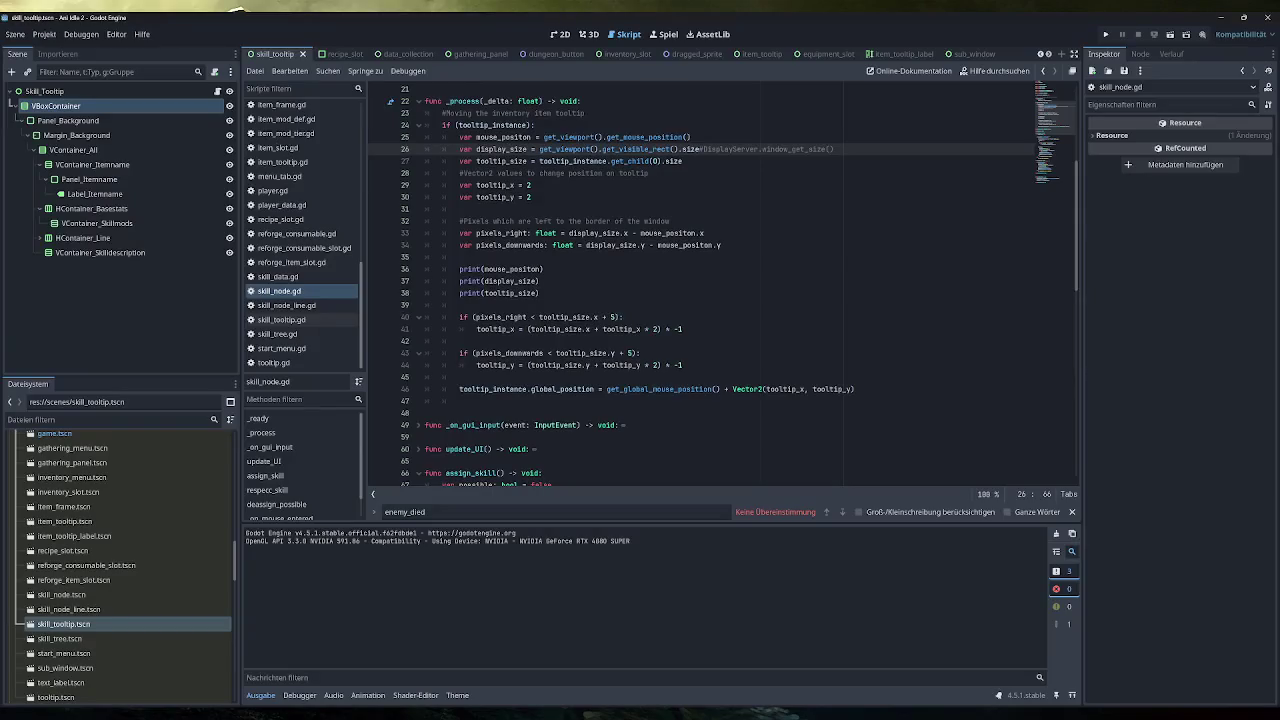
Remove the trailing #DisplayServer.window_get_size() comment from line 26 and run the project.
click(832, 149)
key(ctrl+shift+Left)
key(ctrl+shift+Left)
key(ctrl+shift+Left)
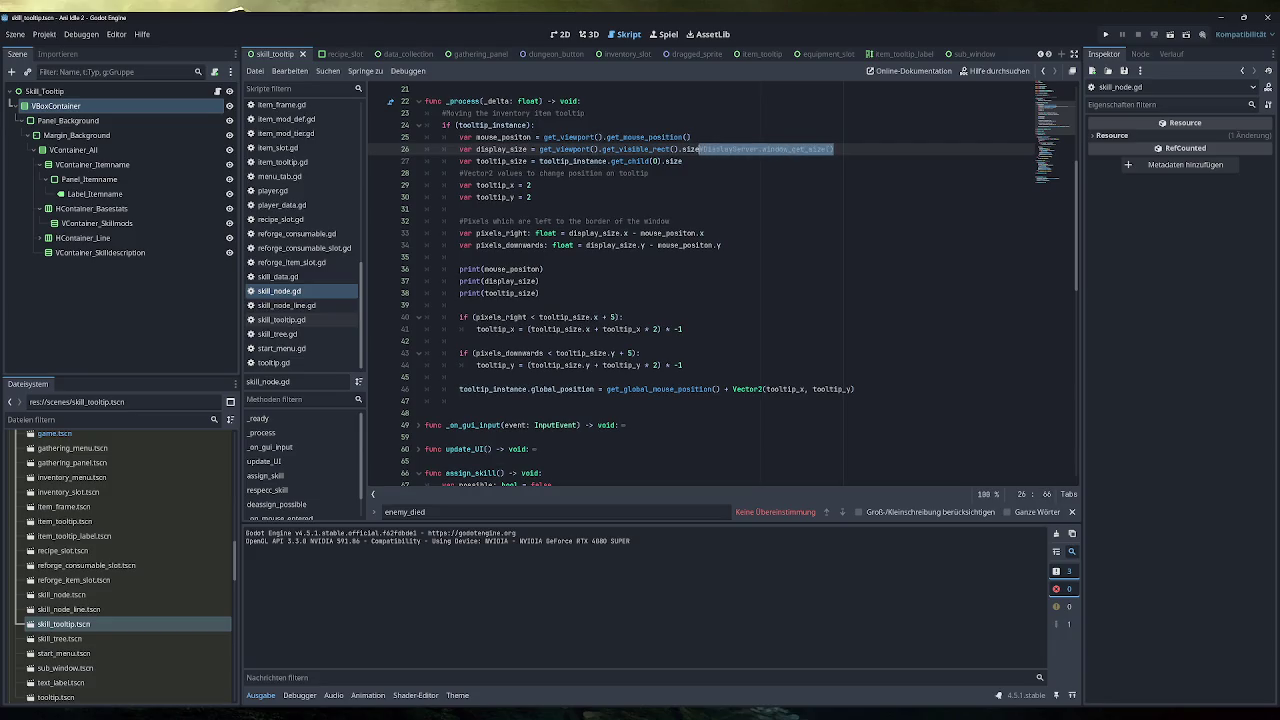
key(BackSpace)
click(1105, 34)
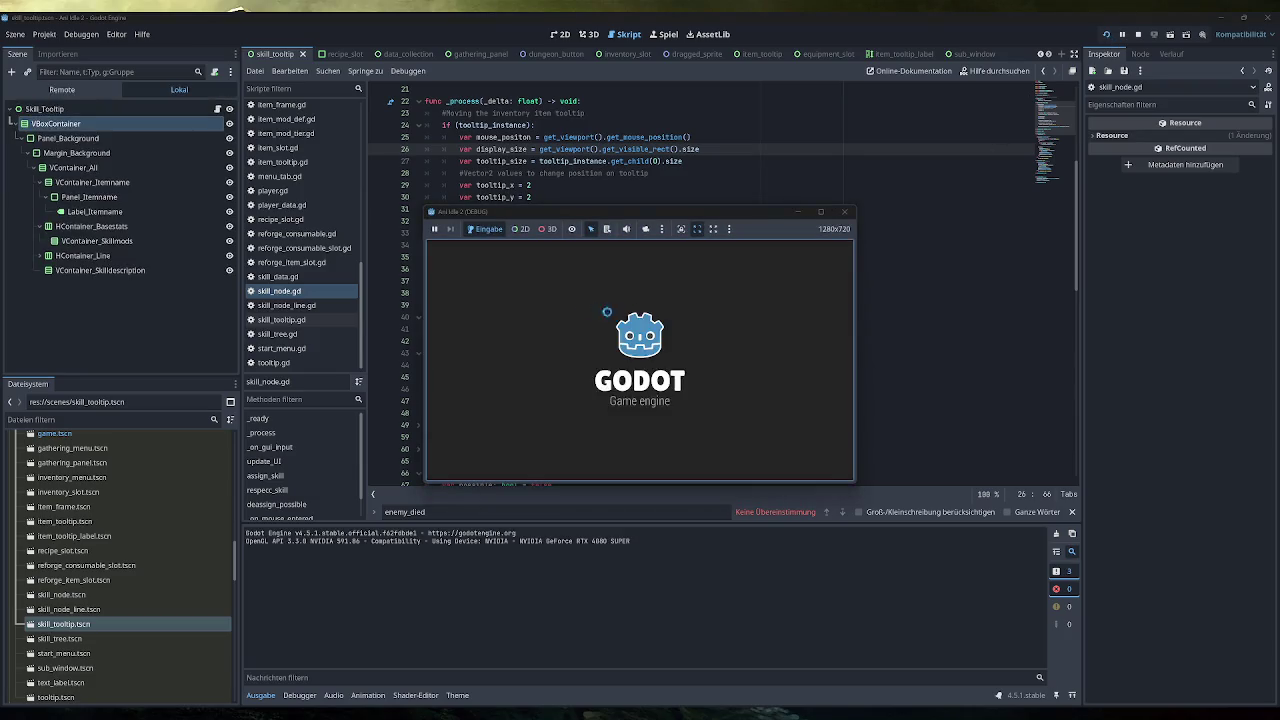
Maximize the game window, open the Skilltree, and check skill tooltips such as TestSkill14.
double_click(585, 211)
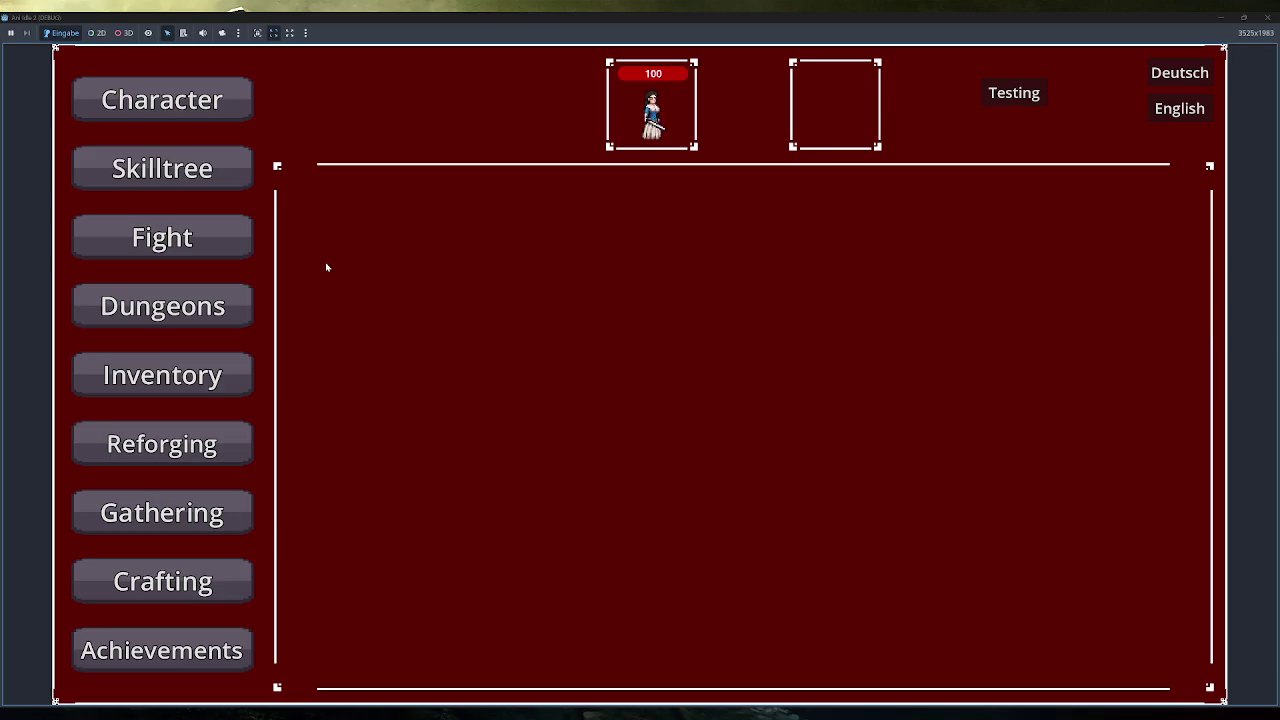
click(207, 179)
mouse_move(1156, 430)
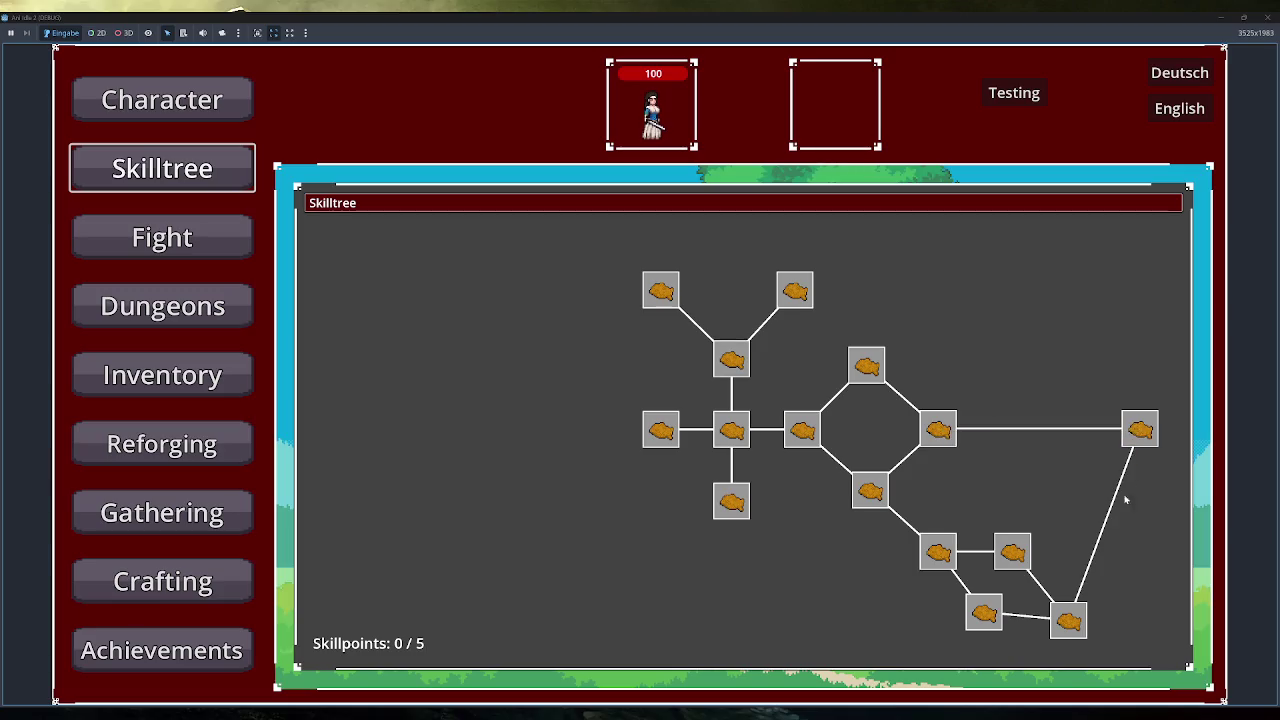
mouse_move(1066, 620)
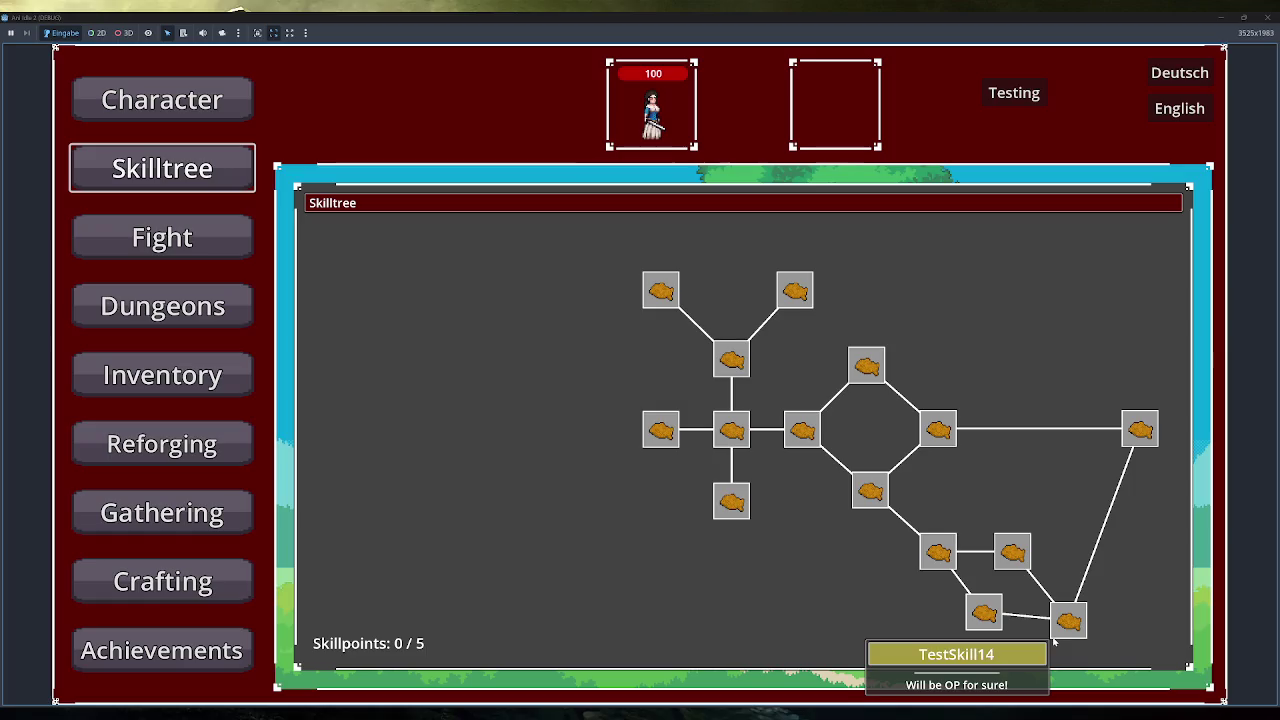
scroll(1050, 545, down, 2)
Pan the skill tree left and check tooltip placement on the edge nodes.
mouse_move(1051, 534)
mouse_down()
mouse_move(978, 471)
mouse_move(1046, 514)
mouse_move(1106, 646)
mouse_up()
mouse_move(1108, 640)
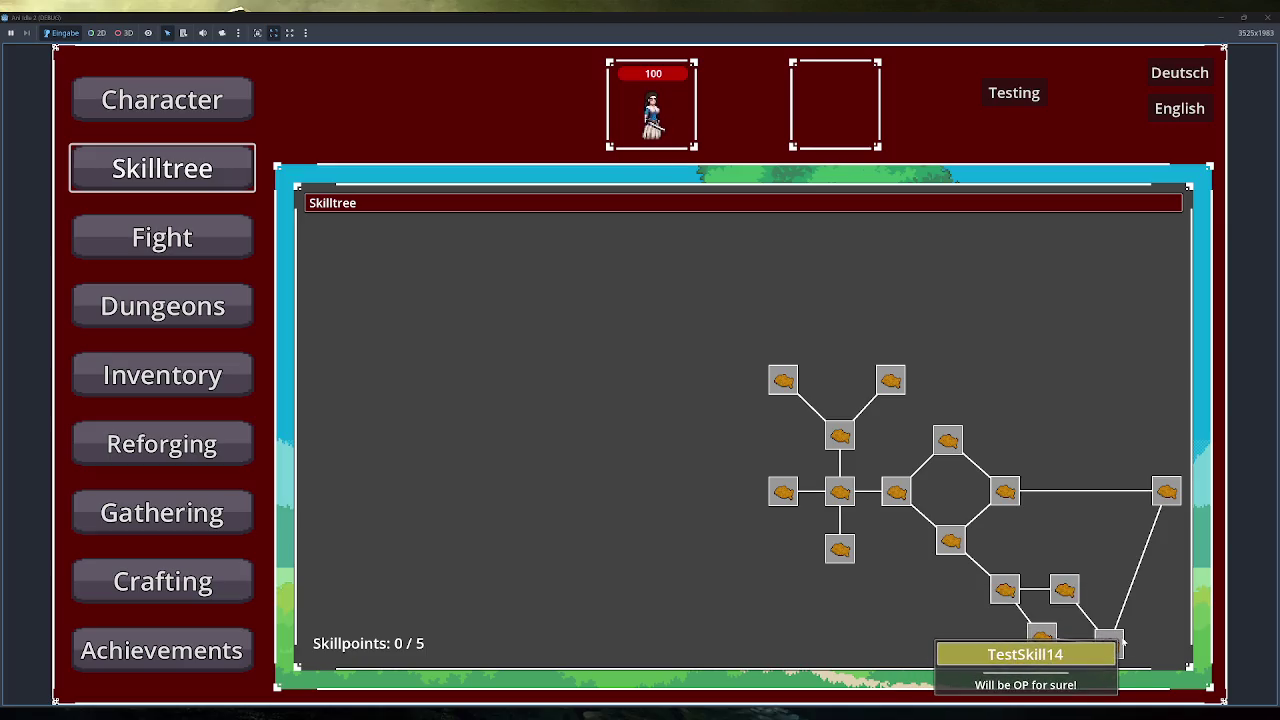
mouse_move(1170, 494)
mouse_move(1178, 497)
mouse_down()
mouse_move(1166, 489)
mouse_move(1080, 529)
mouse_move(1134, 487)
mouse_up()
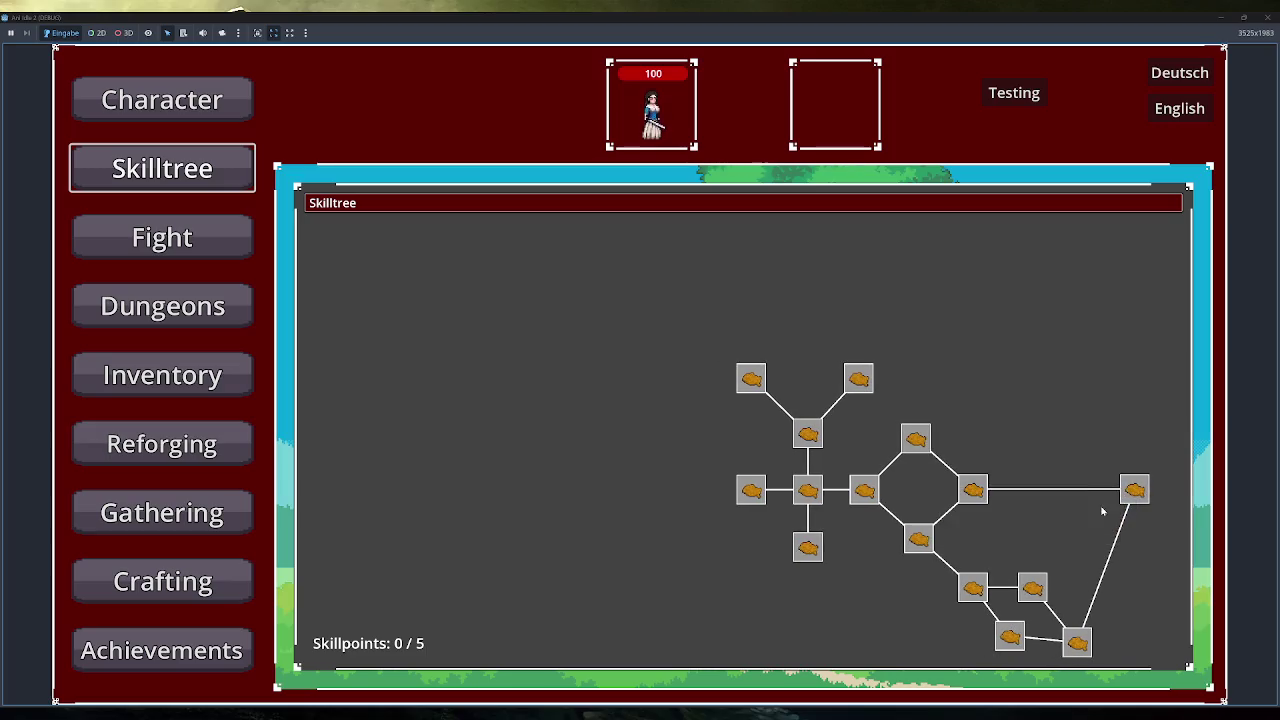
drag(1023, 506, 963, 500)
mouse_move(1071, 491)
mouse_down()
mouse_move(1031, 487)
mouse_move(1031, 503)
mouse_up()
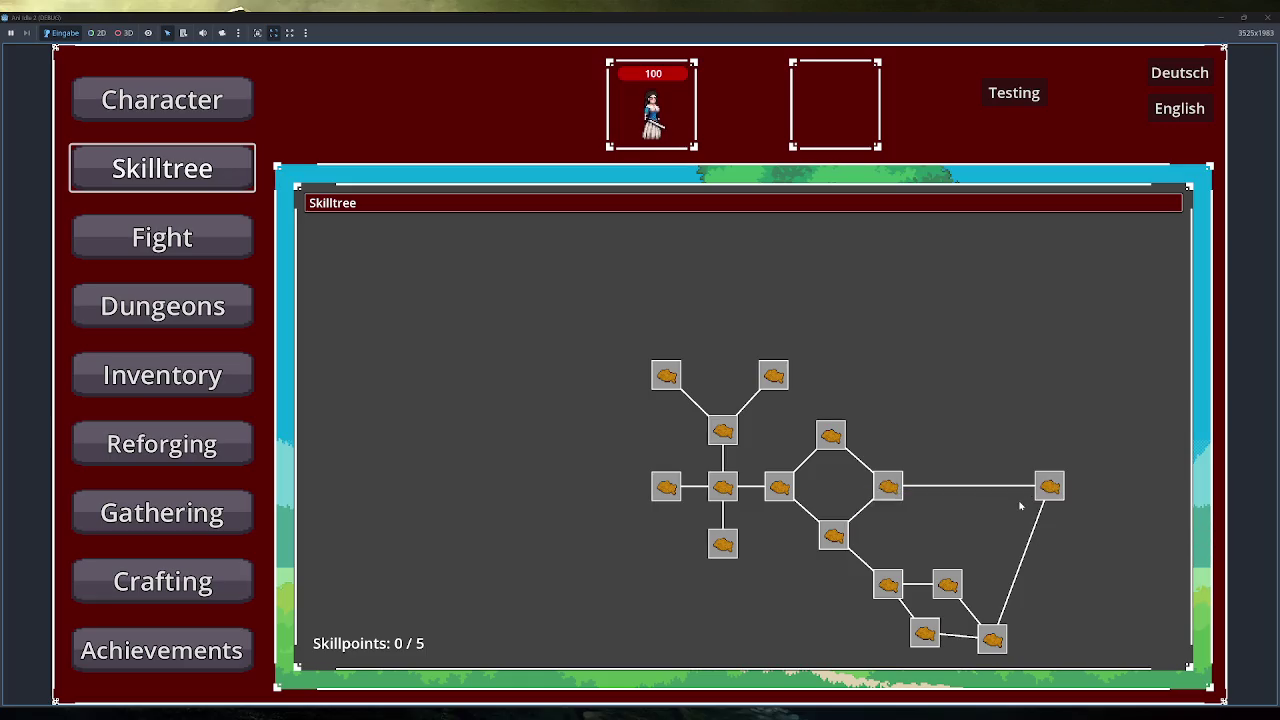
Shift the skill tree right toward the edge and recheck the tooltips.
mouse_move(1060, 495)
mouse_move(1002, 648)
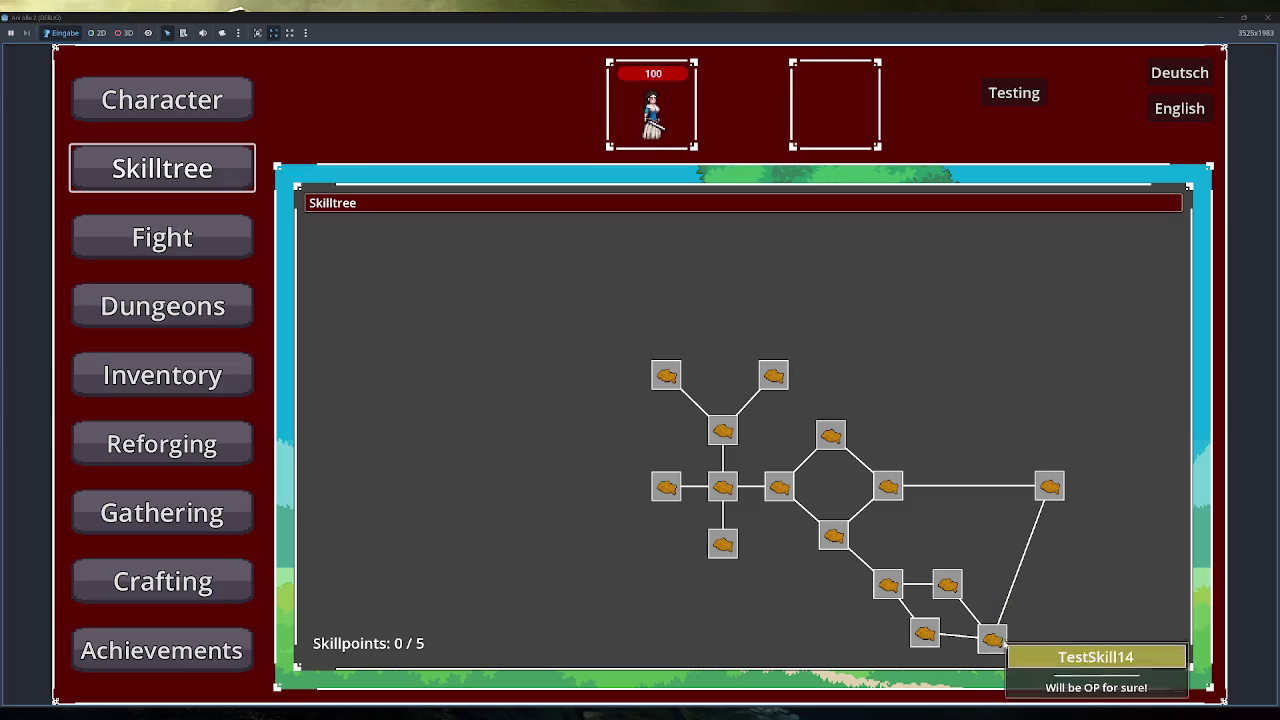
drag(1050, 578, 1172, 580)
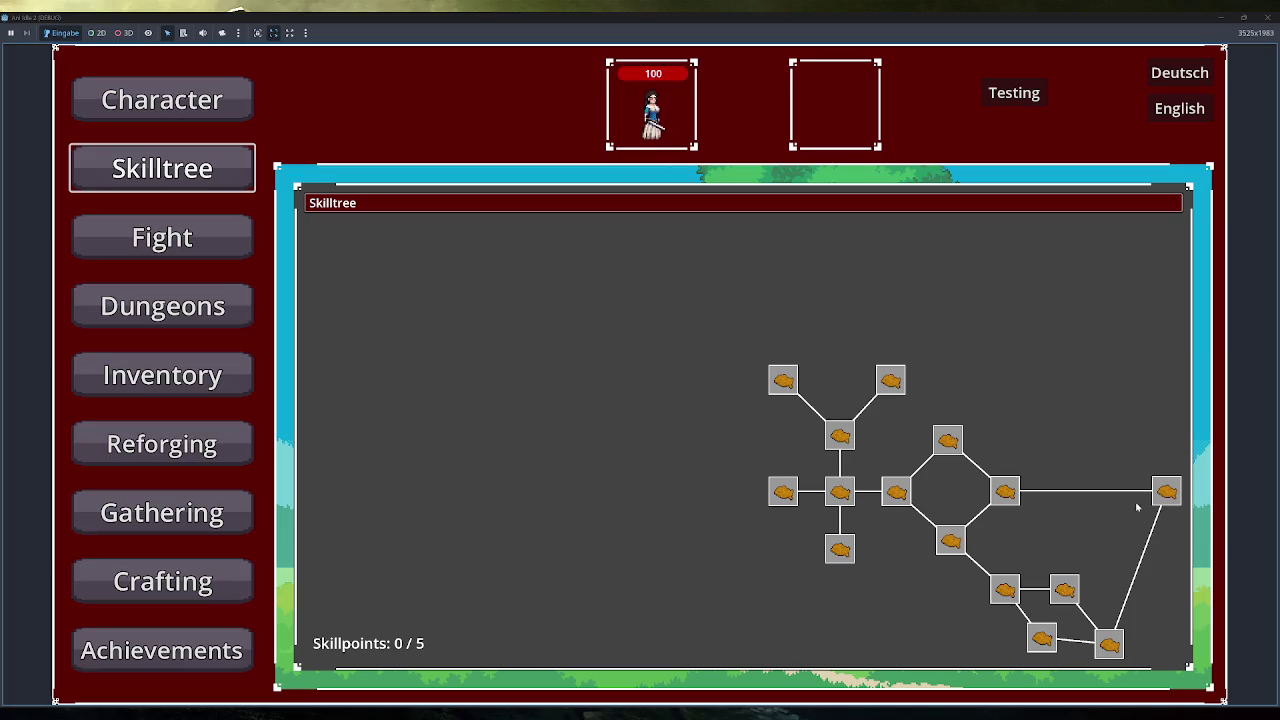
mouse_move(1170, 490)
Visit the Inventory page, then return to the Skilltree page.
click(190, 378)
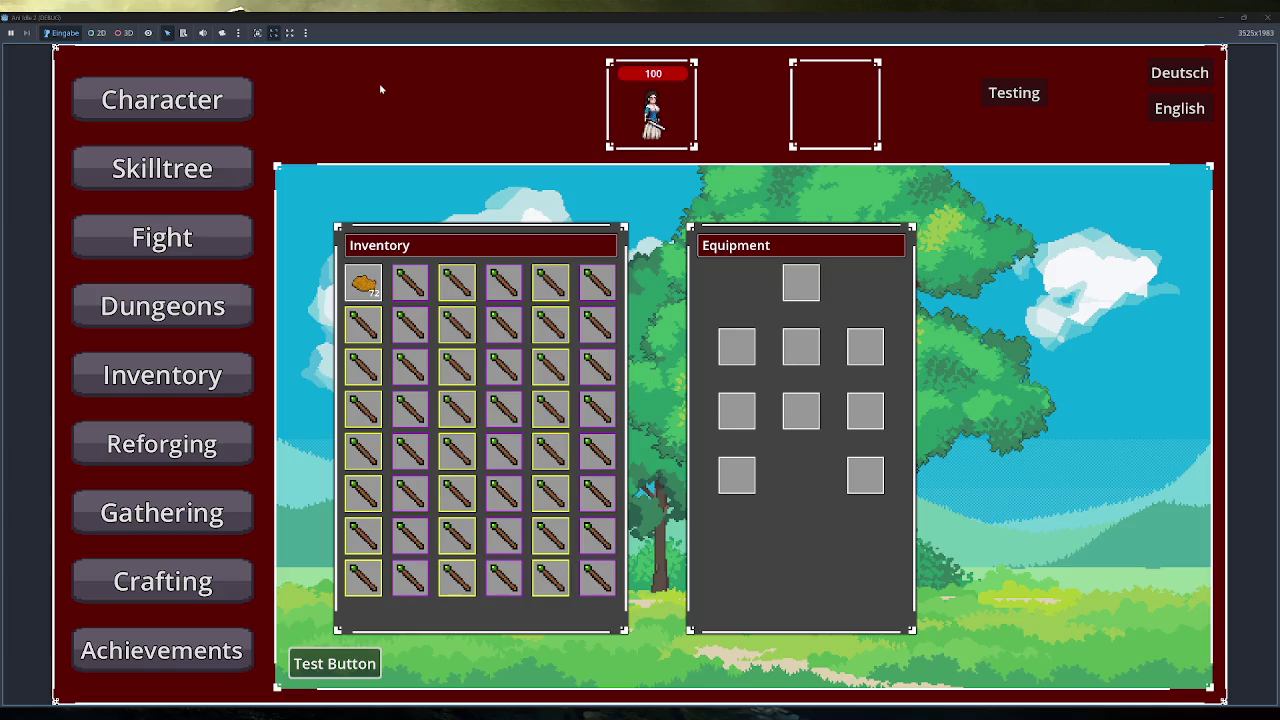
click(238, 182)
mouse_move(944, 424)
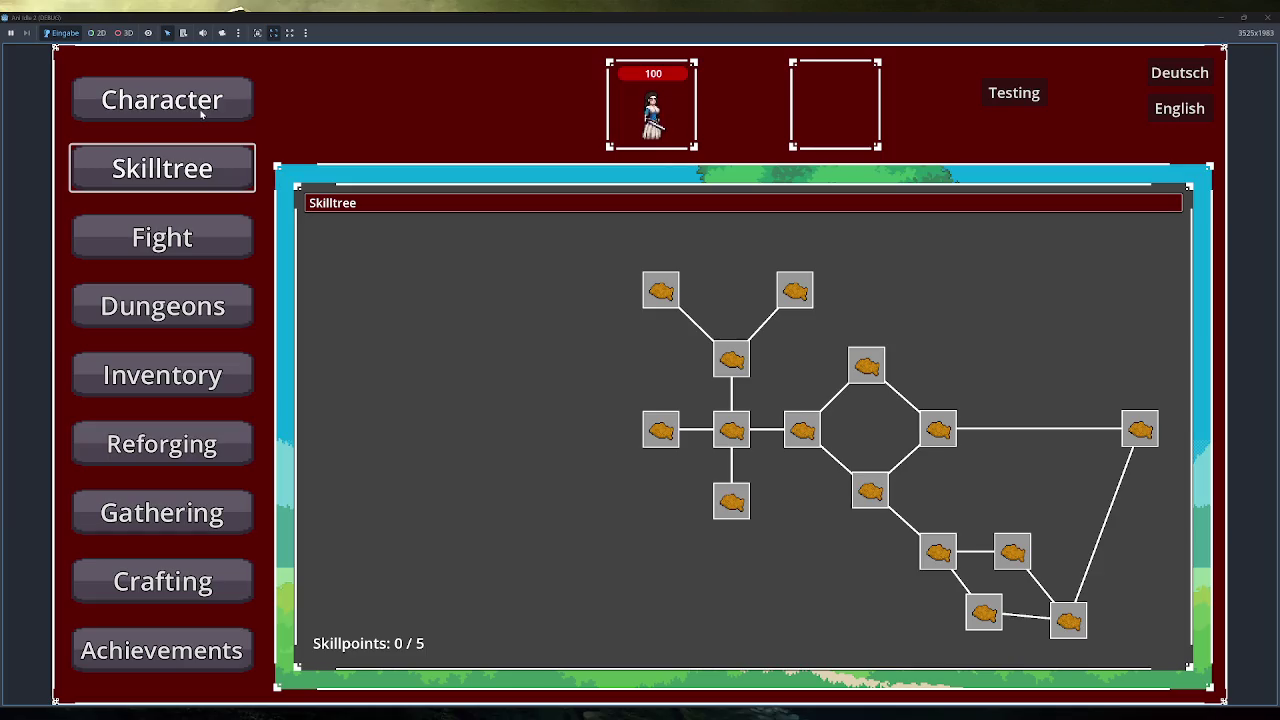
Visit the Character, Skilltree, Fight and Dungeons screens, starting and fleeing a Green Slime fight.
click(202, 114)
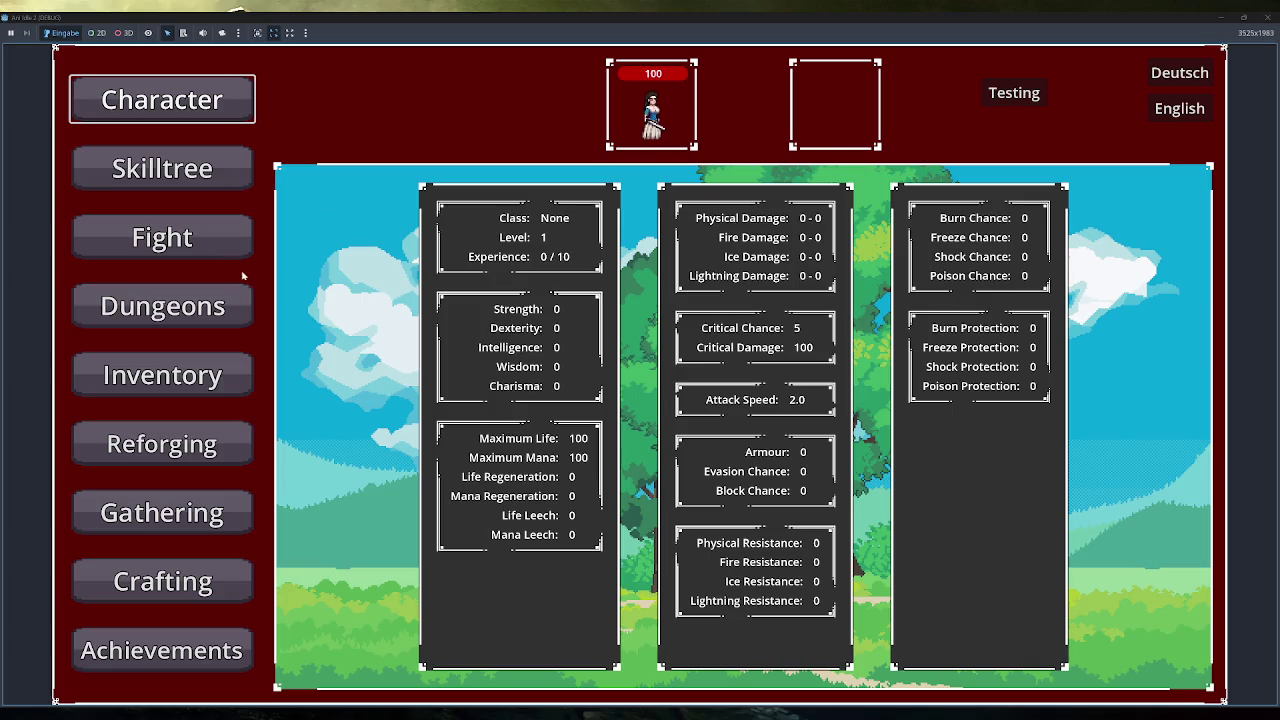
click(232, 182)
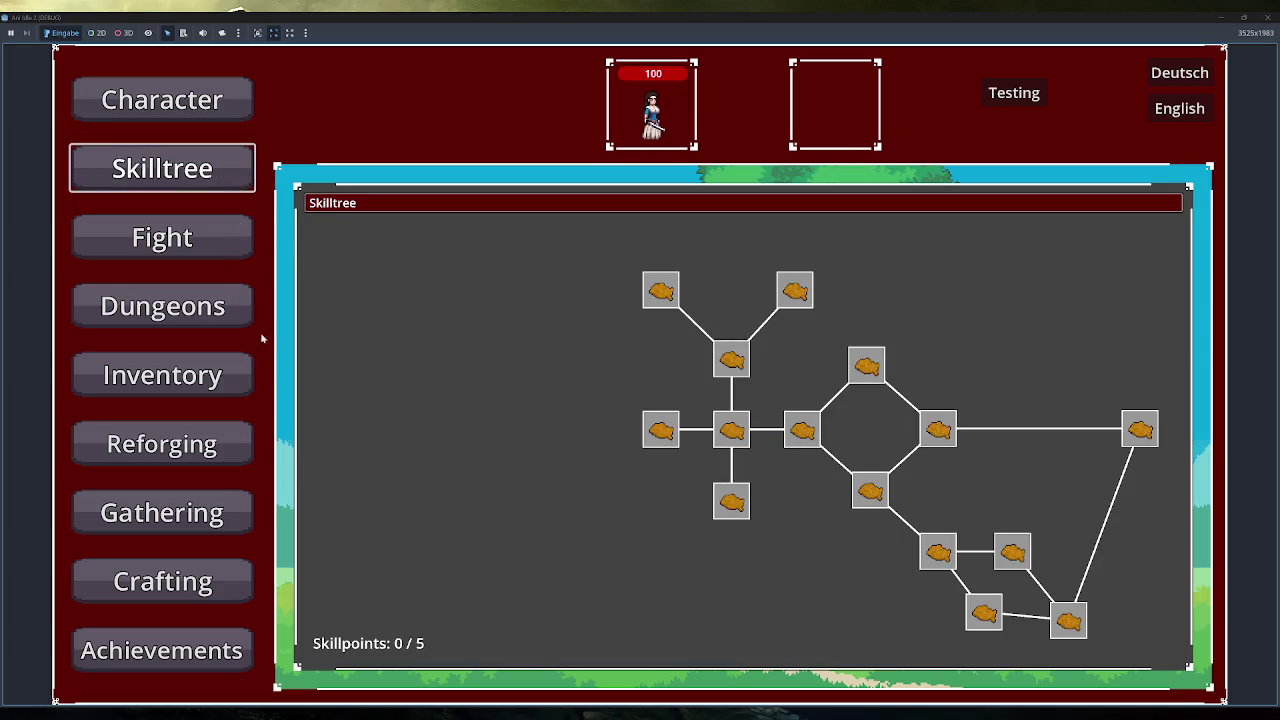
click(228, 245)
click(345, 200)
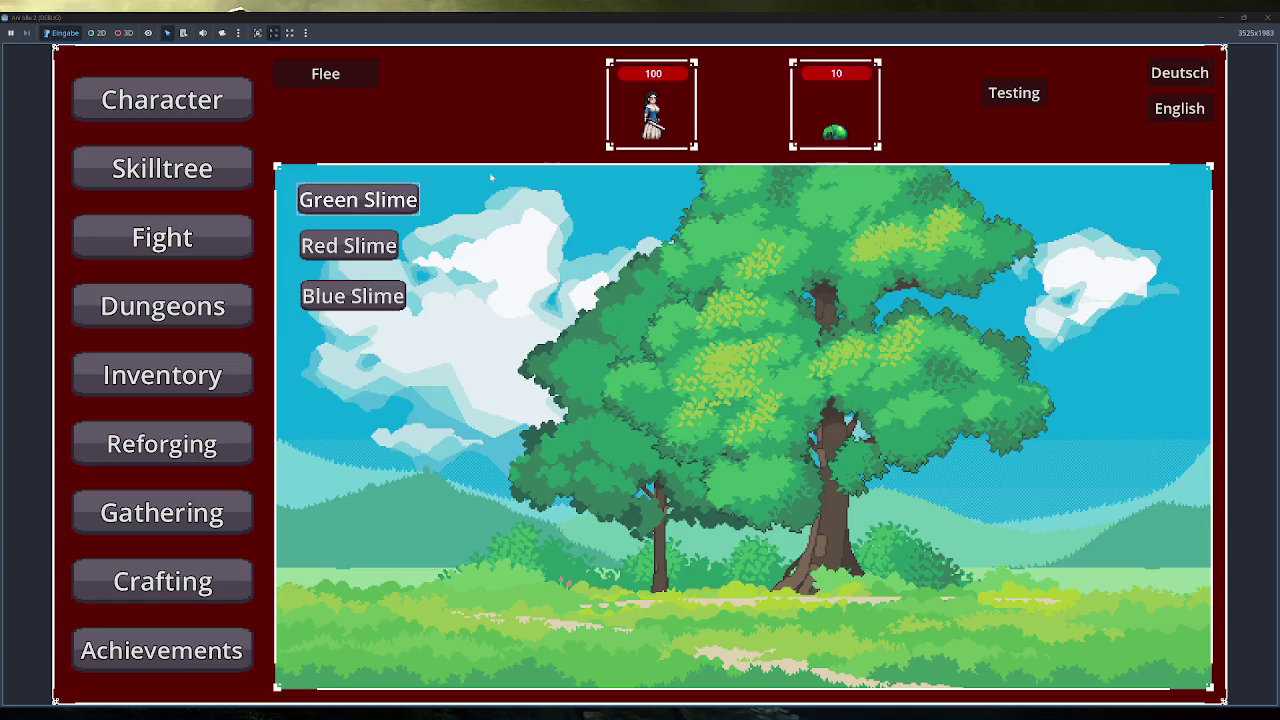
click(366, 74)
click(205, 307)
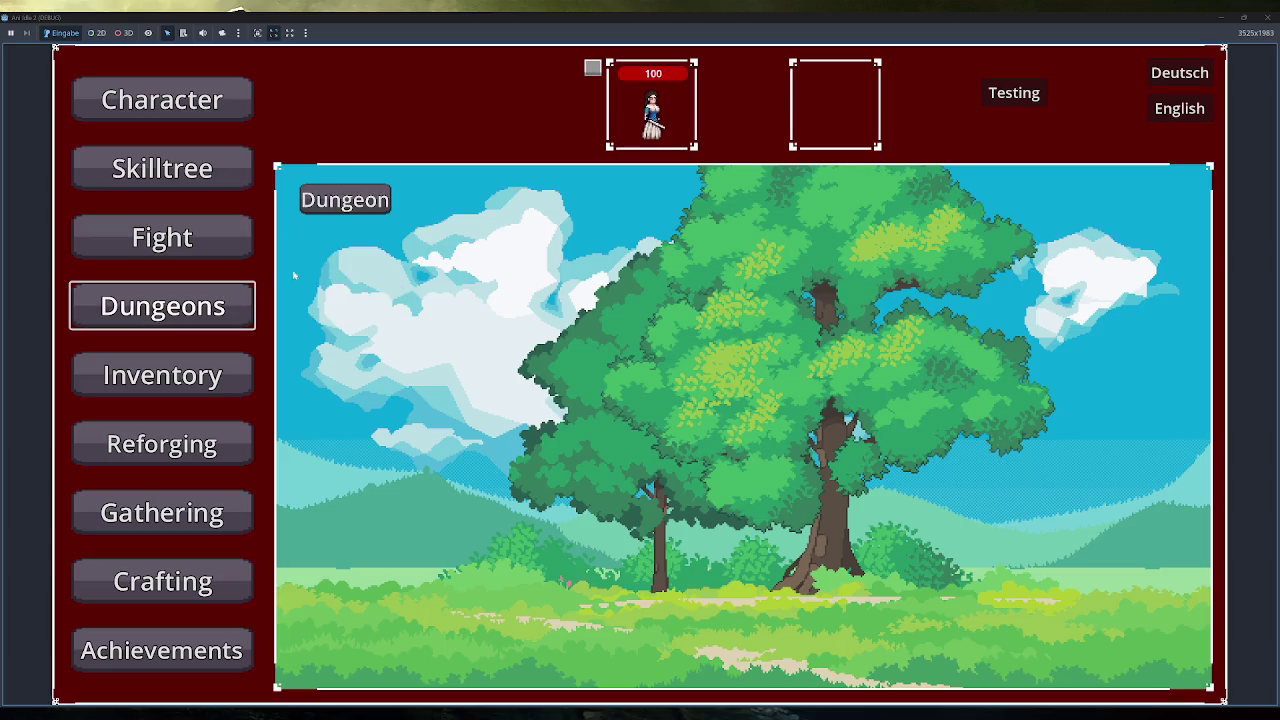
In the Inventory, equip the staff in the left weapon slot and eat two Schnitzels.
click(220, 368)
mouse_move(537, 302)
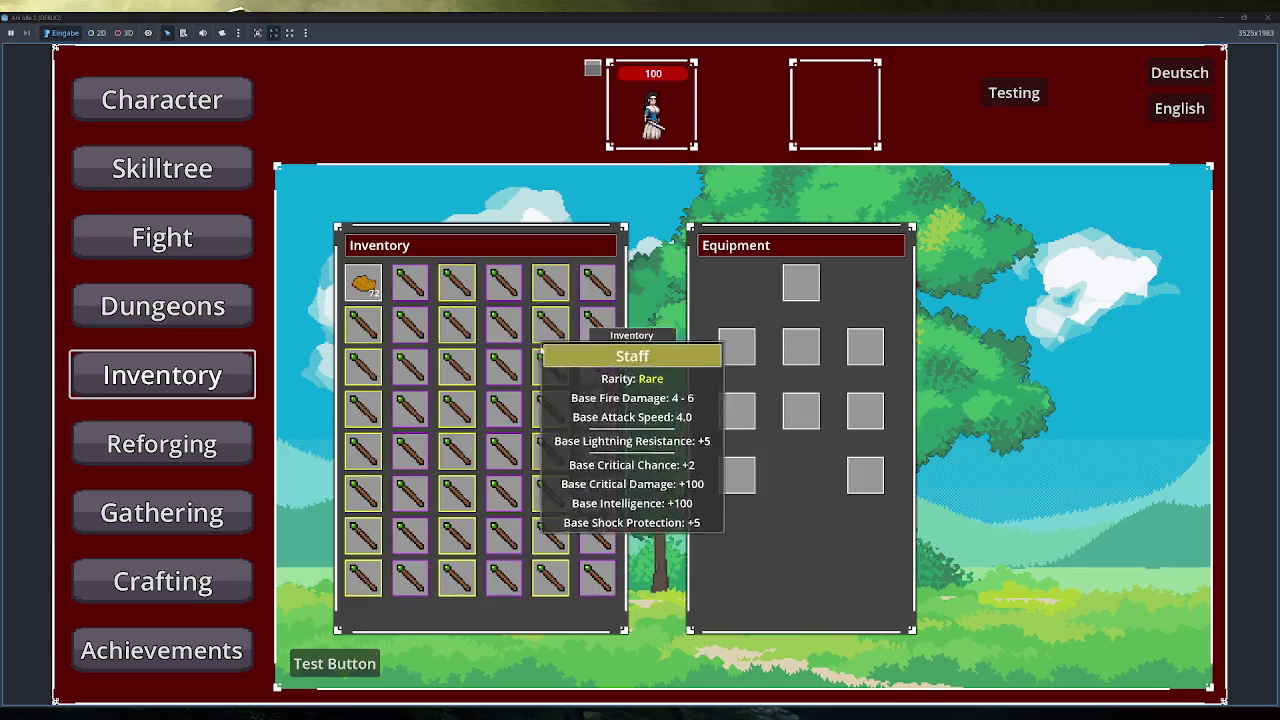
drag(596, 298, 737, 341)
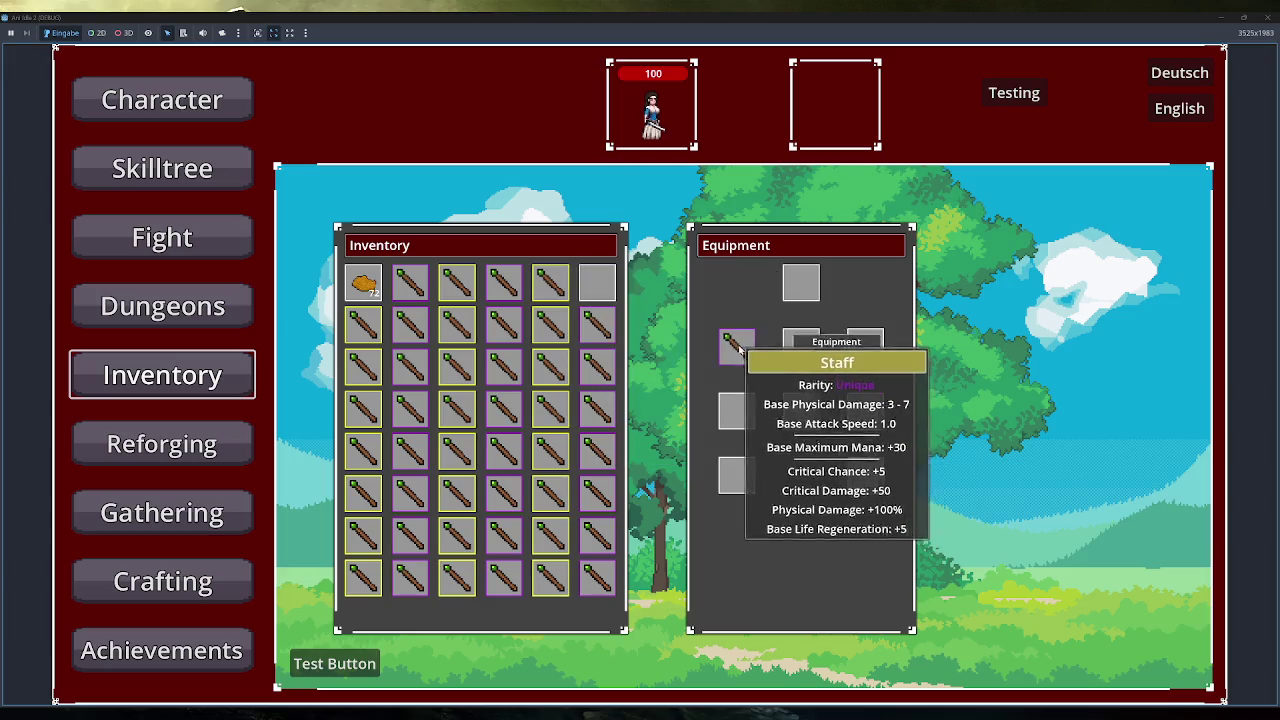
click(372, 284)
click(372, 284)
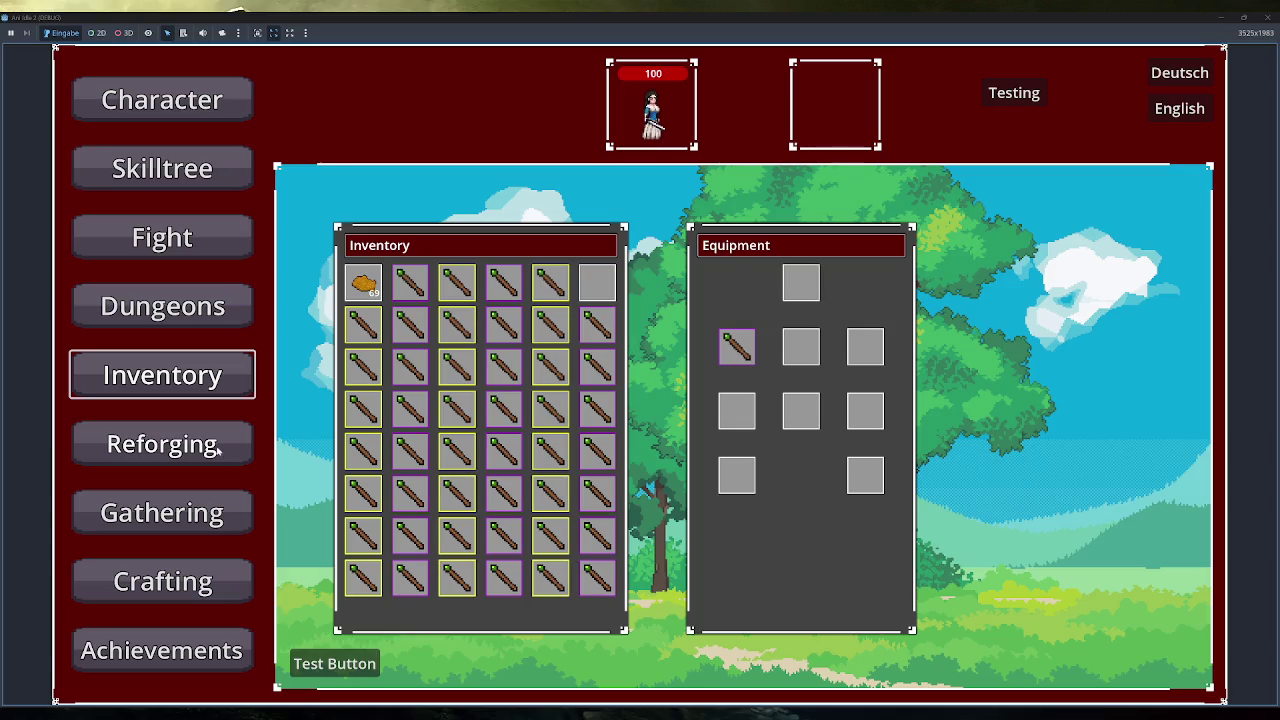
Reforge the staff, return it to the inventory, then unequip the other staff.
click(220, 452)
drag(597, 320, 723, 290)
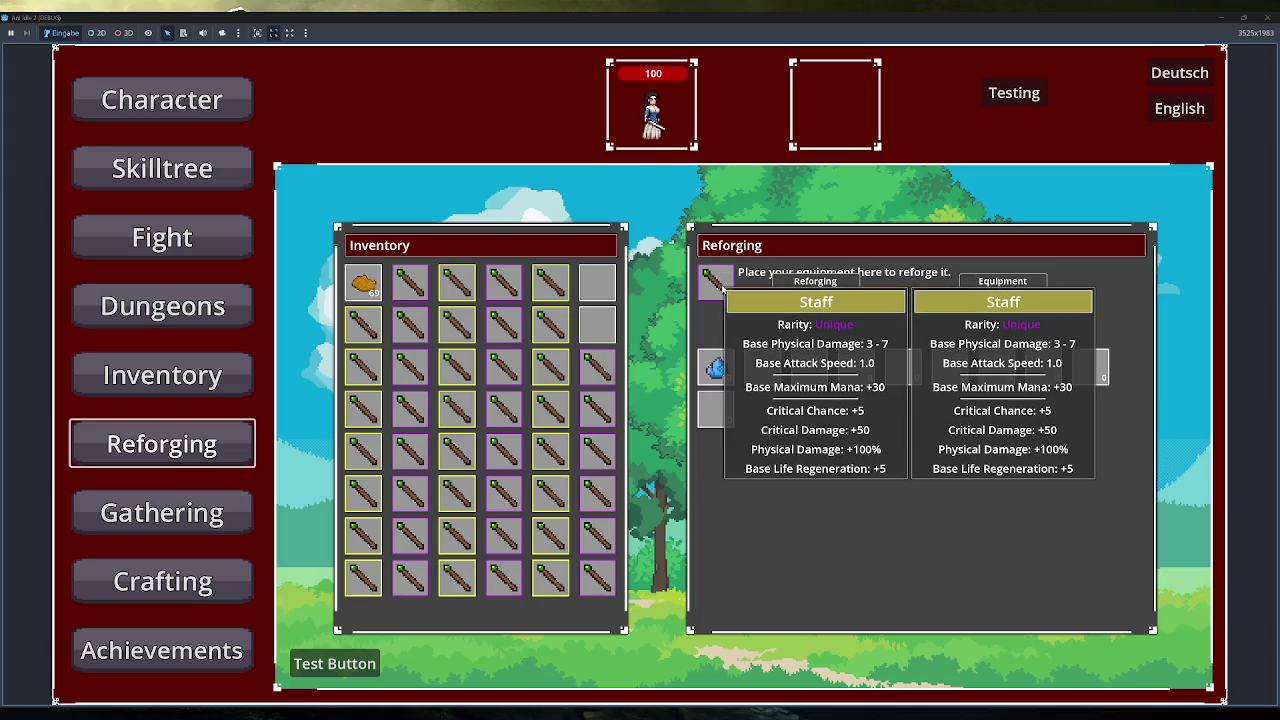
click(714, 368)
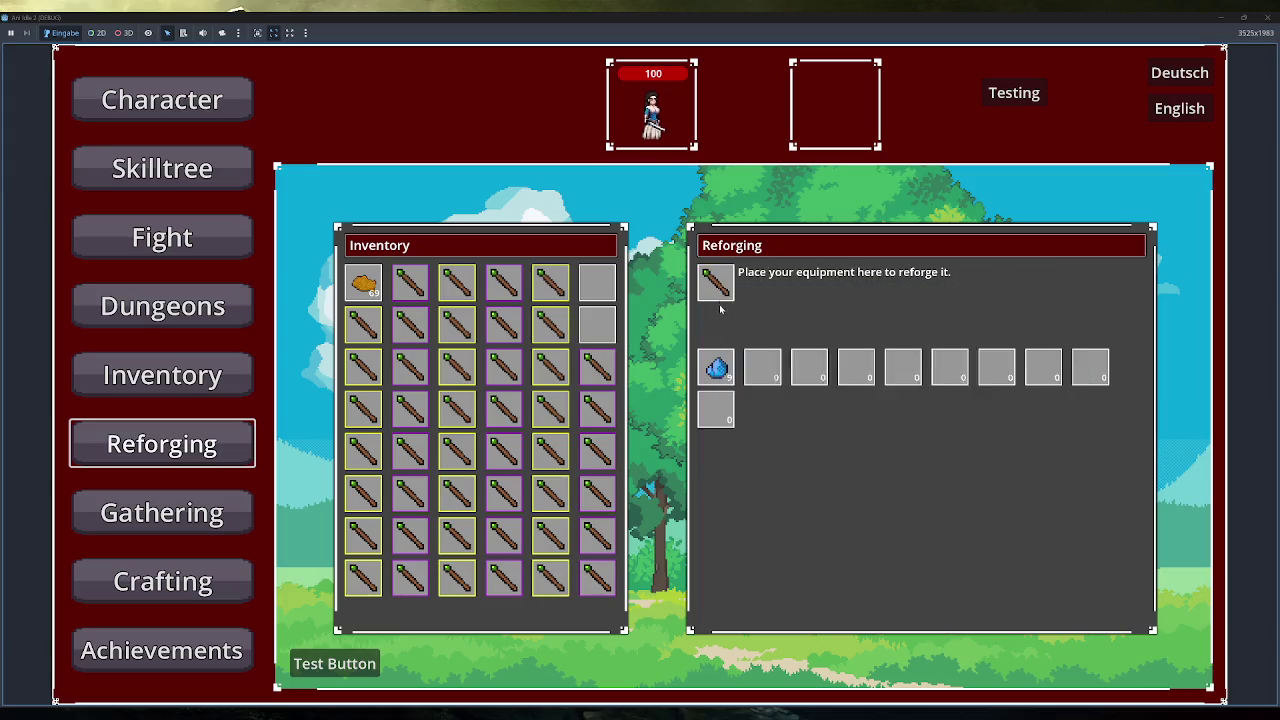
drag(720, 288, 599, 289)
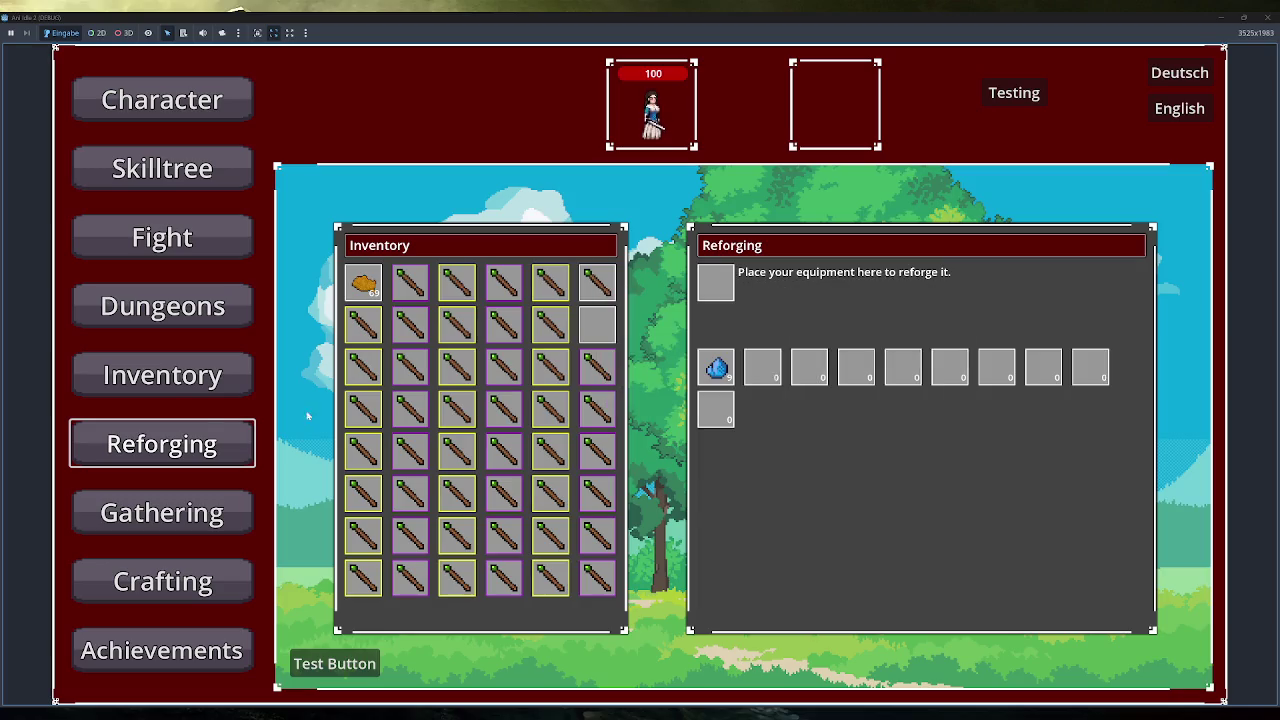
click(165, 377)
drag(737, 346, 604, 333)
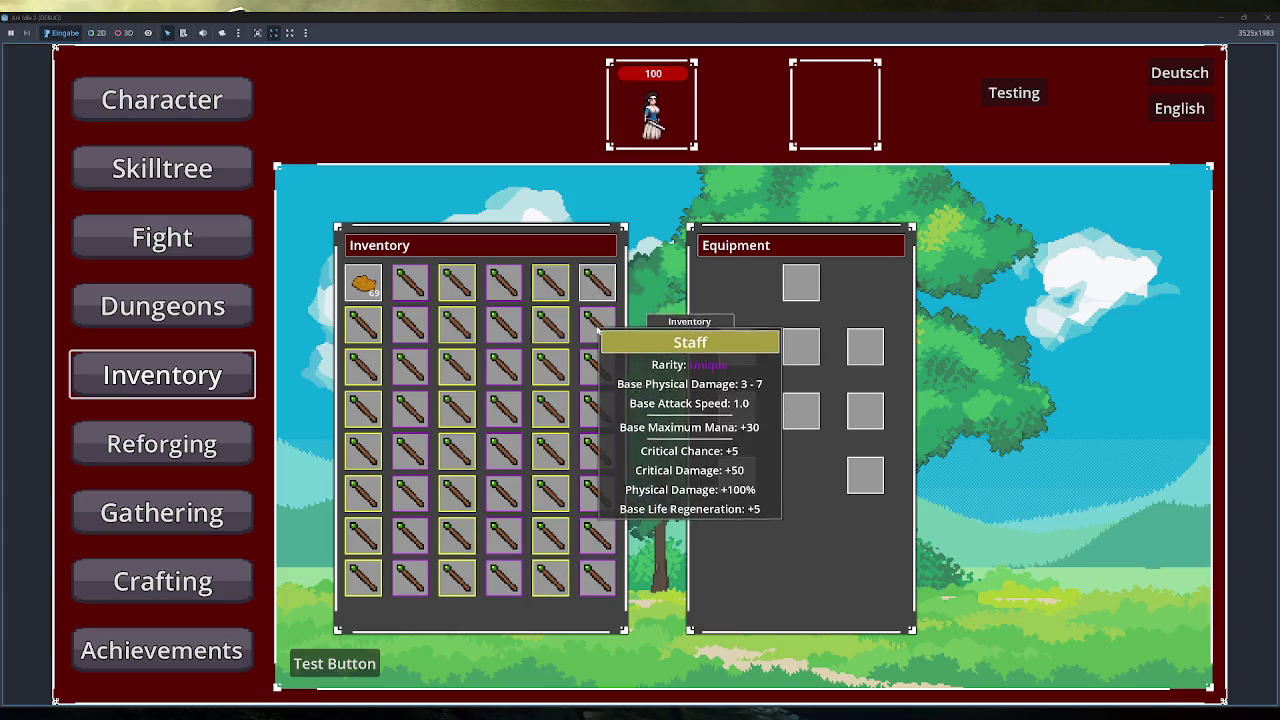
Assign three workers to wood gathering and gather Test Ore manually.
mouse_move(598, 328)
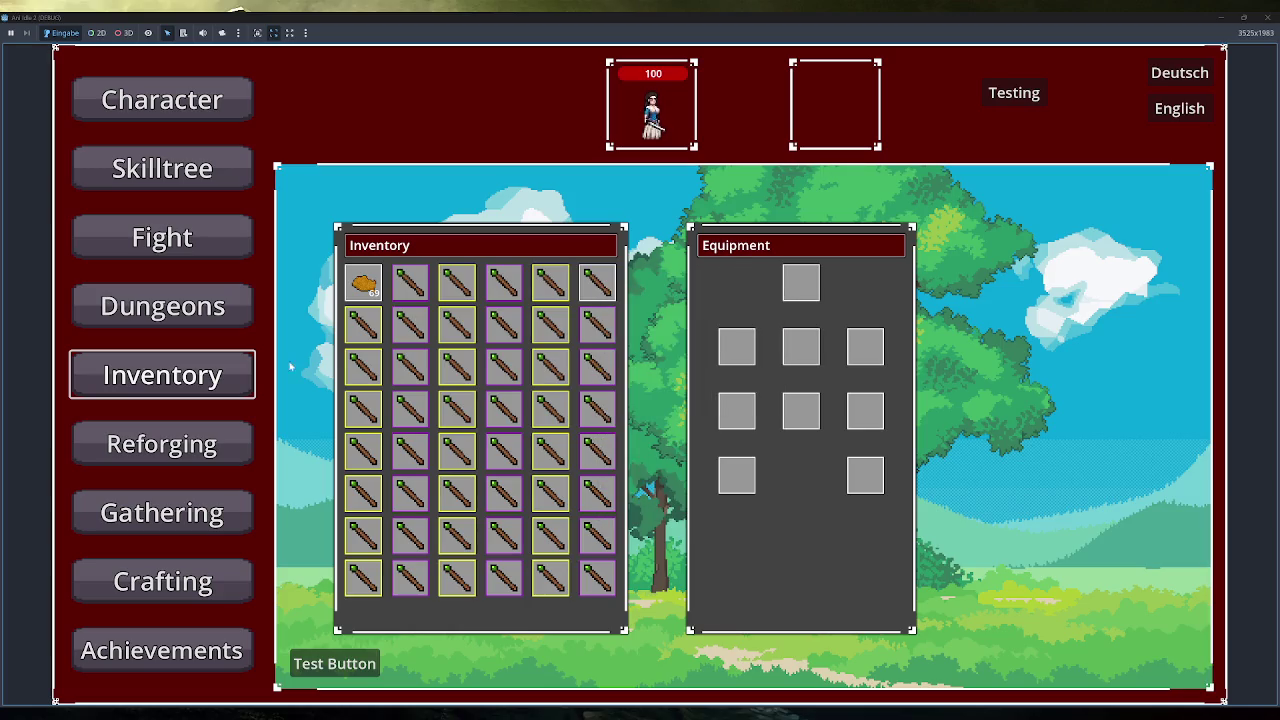
click(188, 445)
click(200, 510)
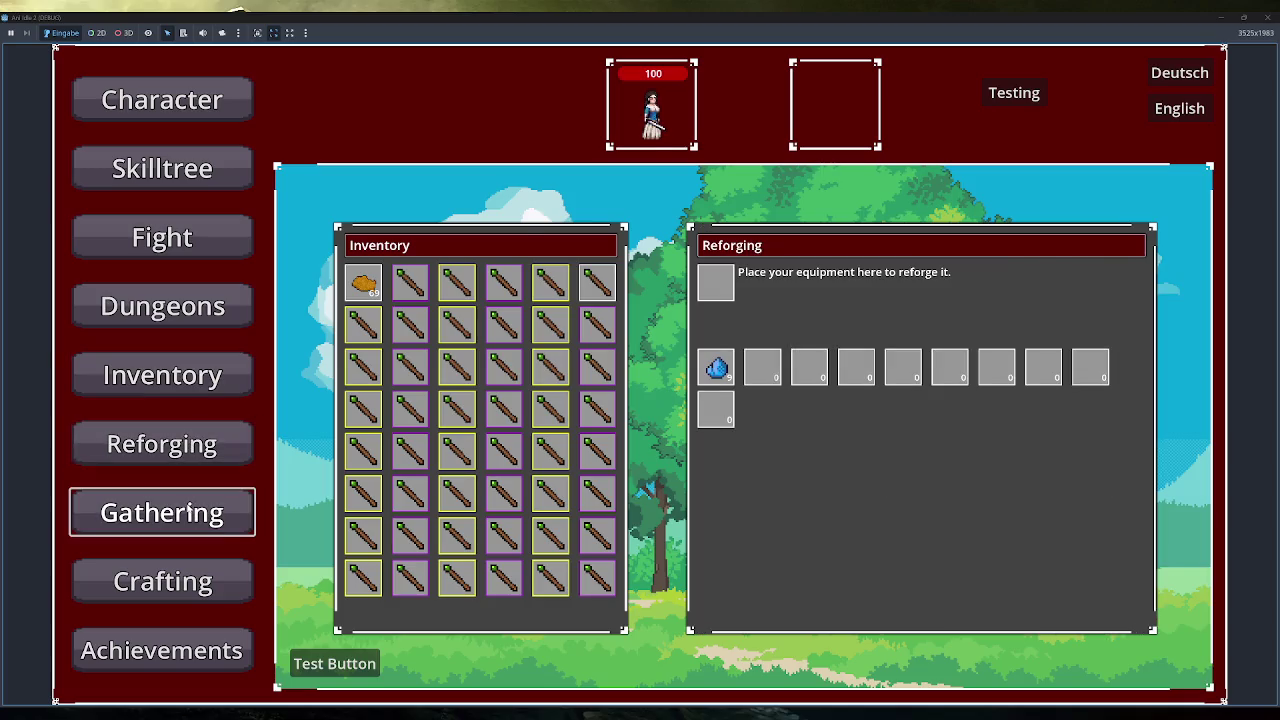
click(364, 471)
click(364, 471)
click(364, 471)
click(364, 471)
click(364, 471)
click(495, 204)
click(449, 476)
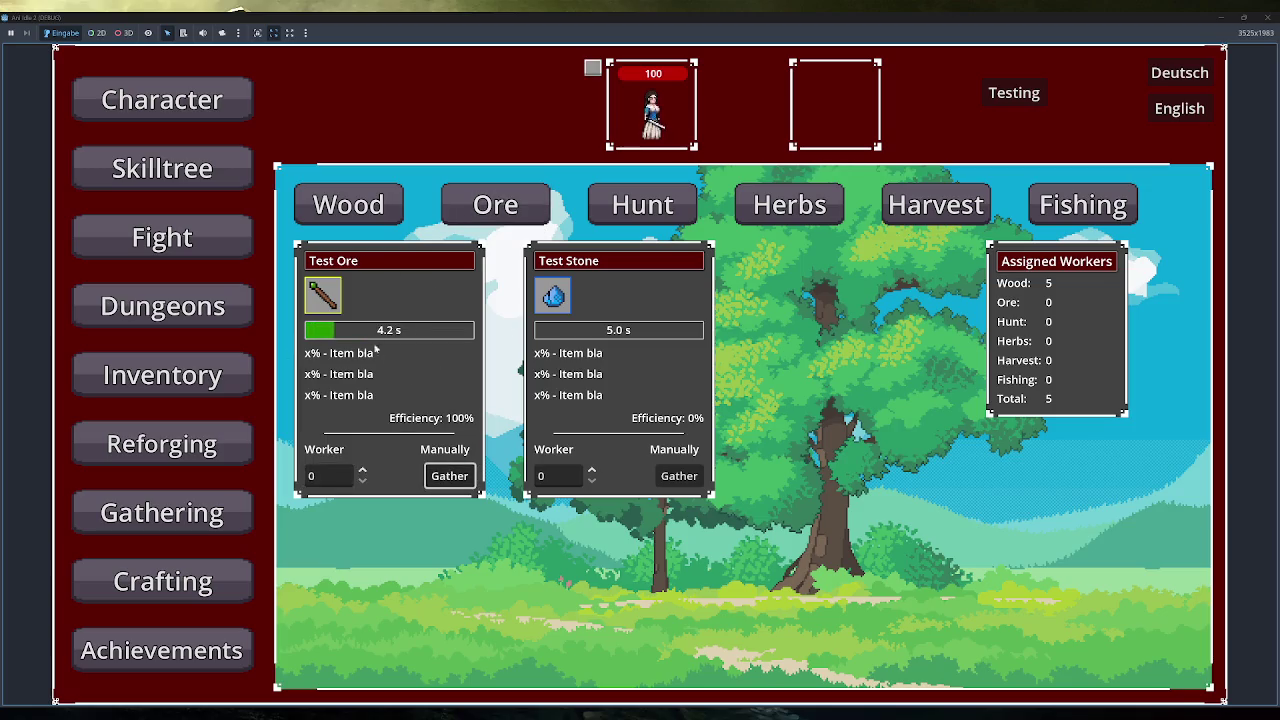
In Crafting > Smith, set the Staff recipe quantity to 3 and select Test Crystal.
click(163, 585)
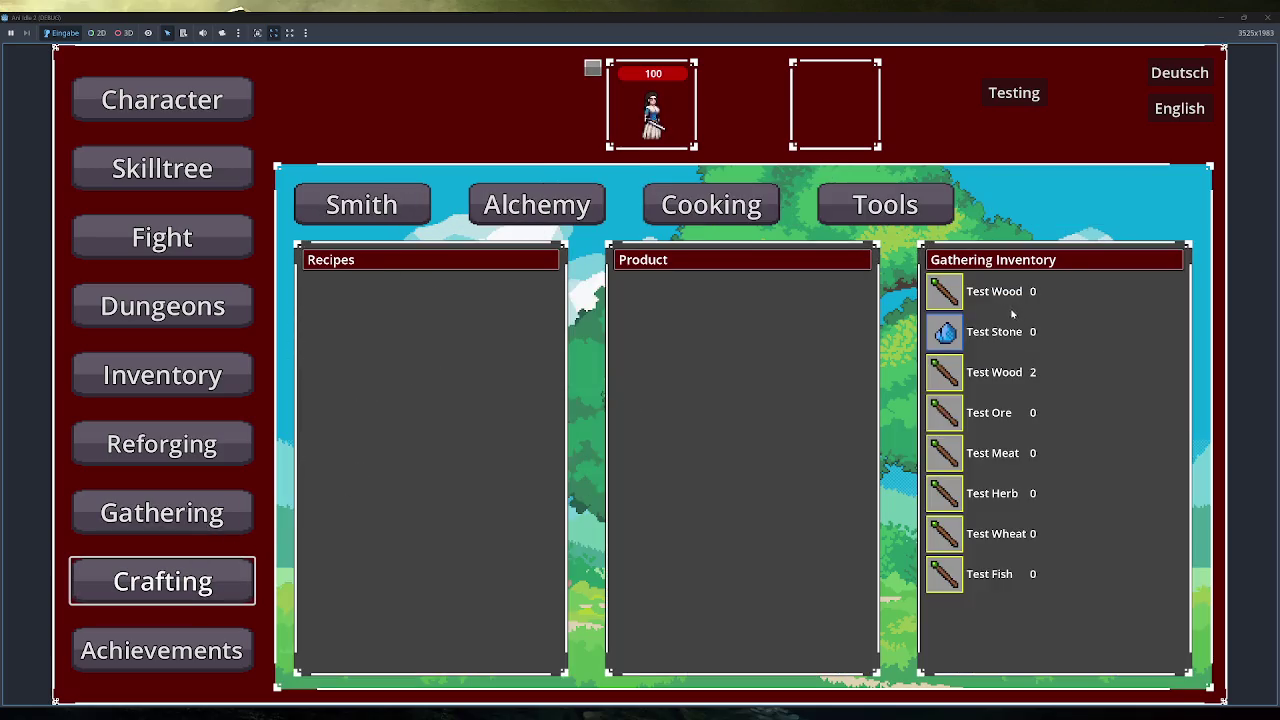
click(355, 205)
click(423, 366)
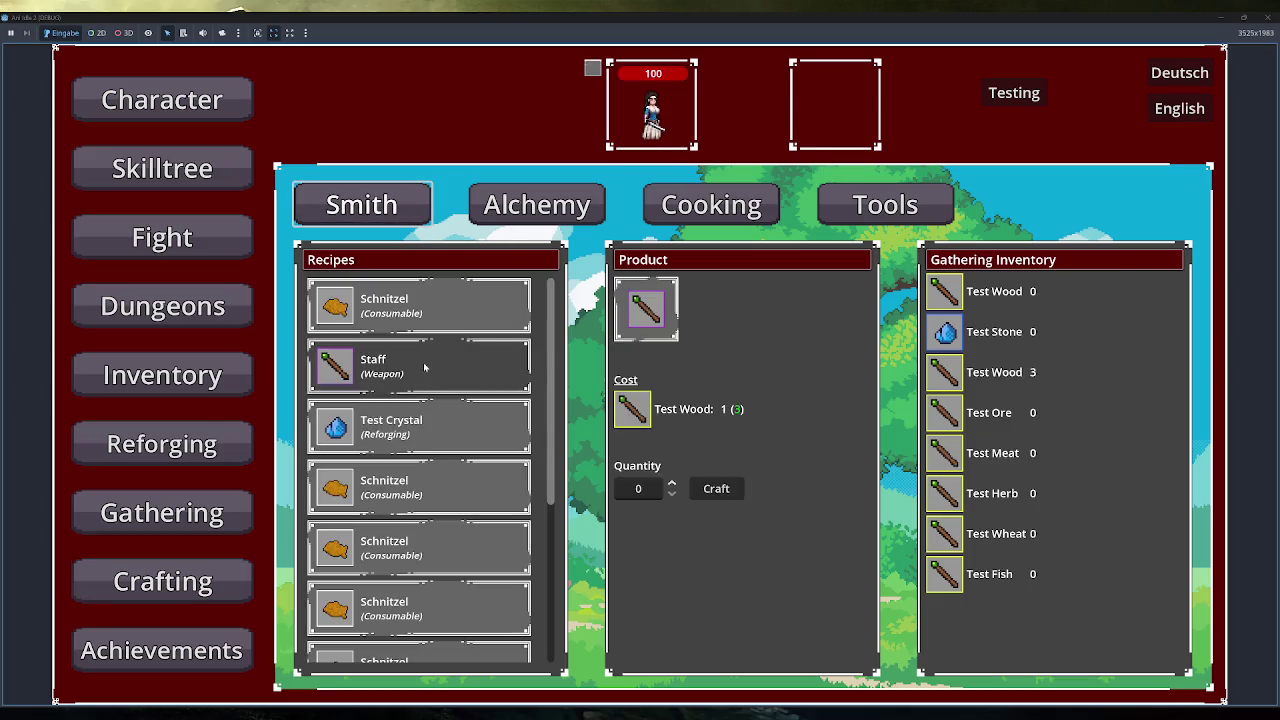
click(674, 484)
click(674, 484)
click(674, 484)
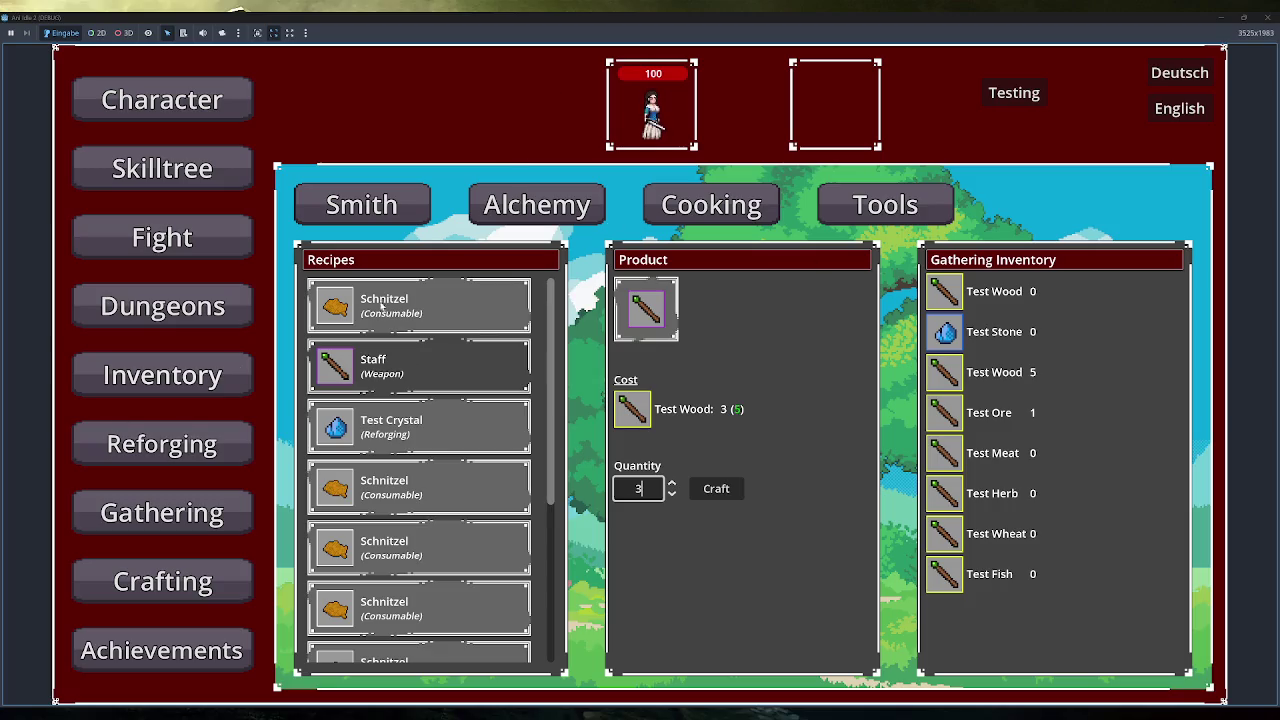
click(330, 425)
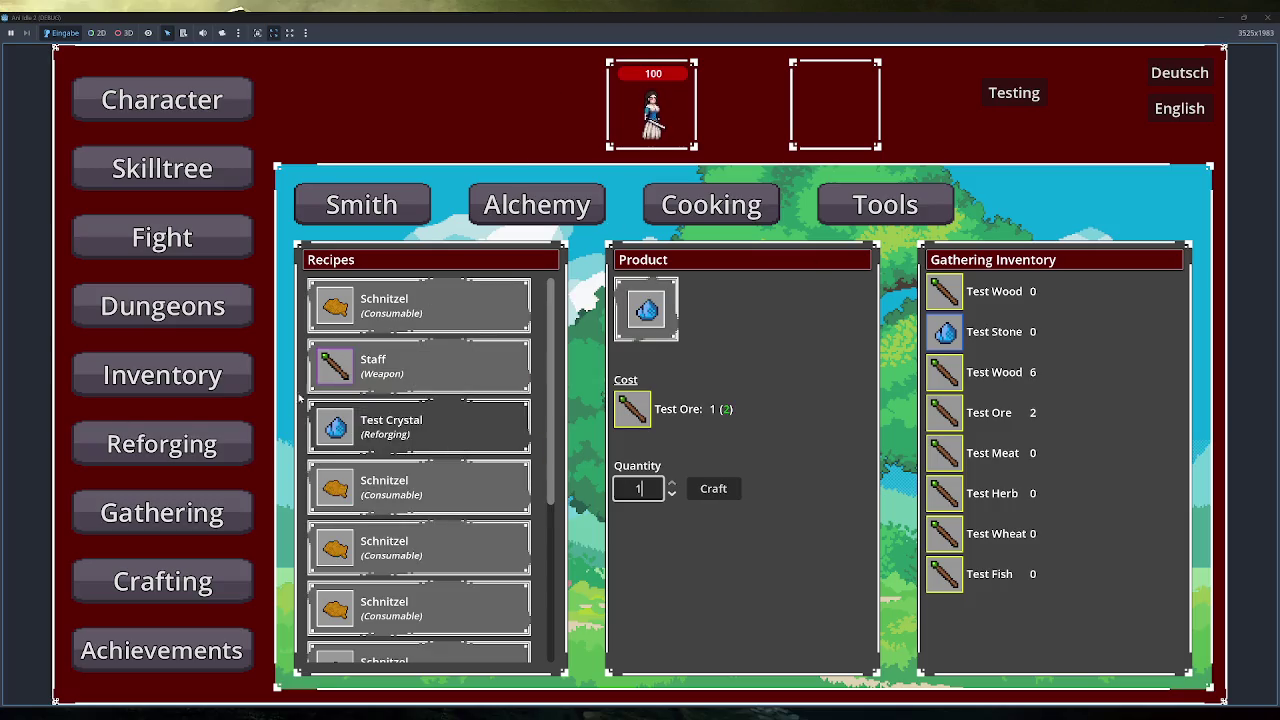
mouse_move(330, 485)
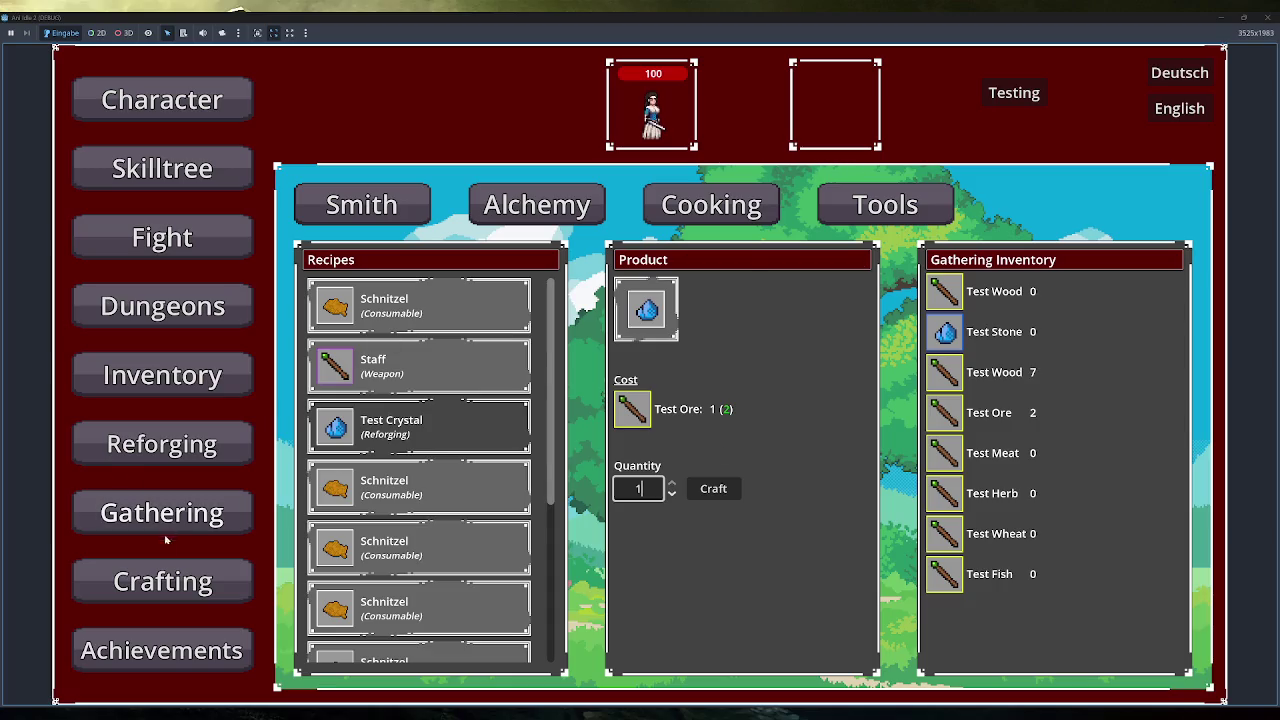
key(Tab)
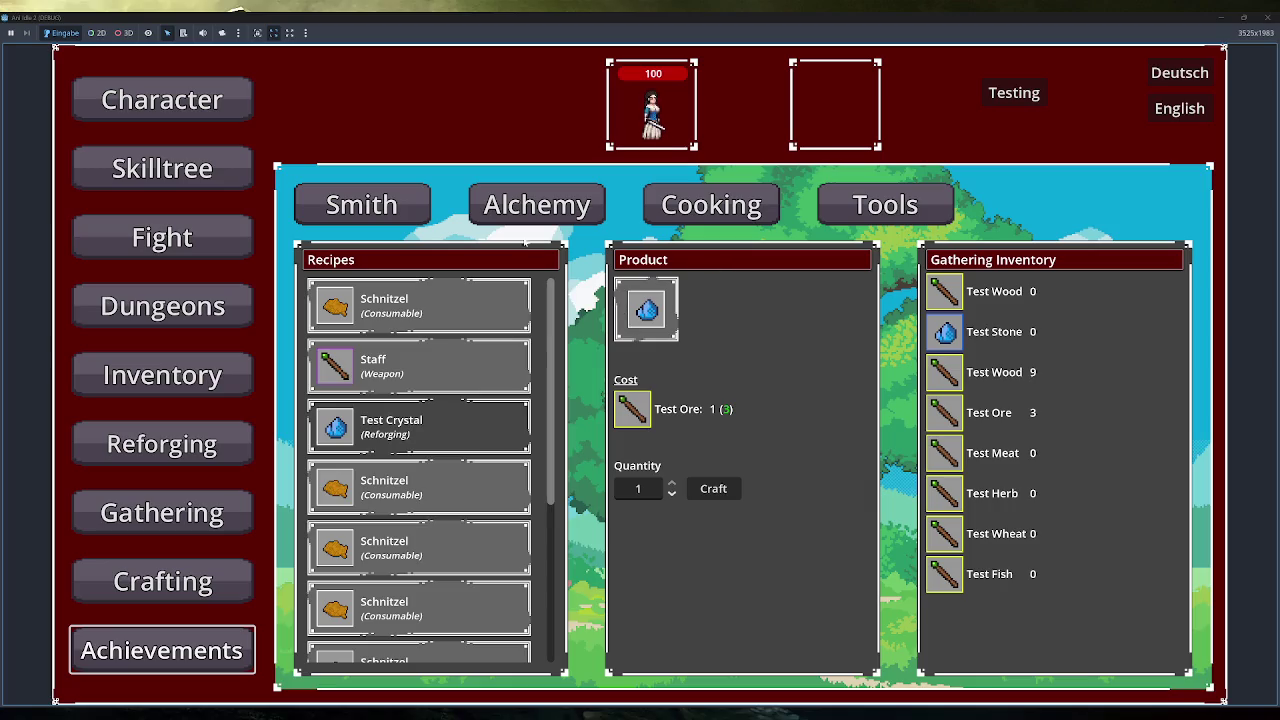
View the character stats, close the game, and bring up the notes overview.
click(207, 103)
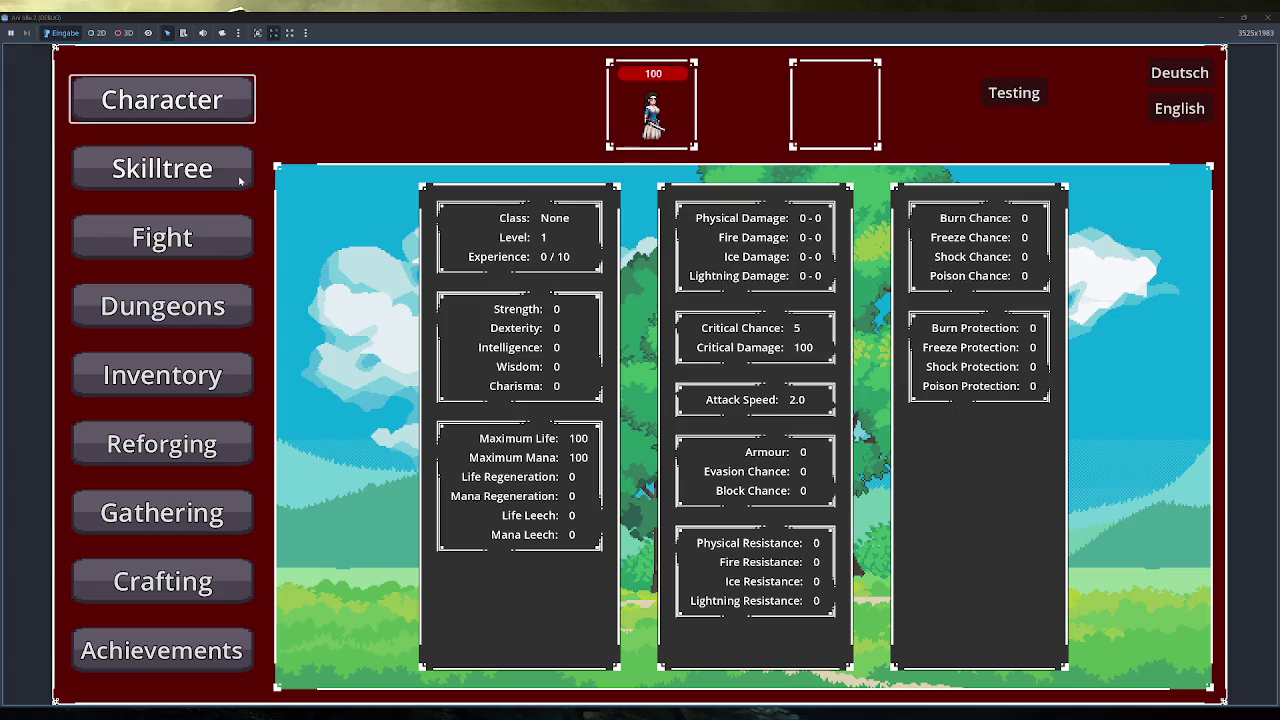
click(1268, 17)
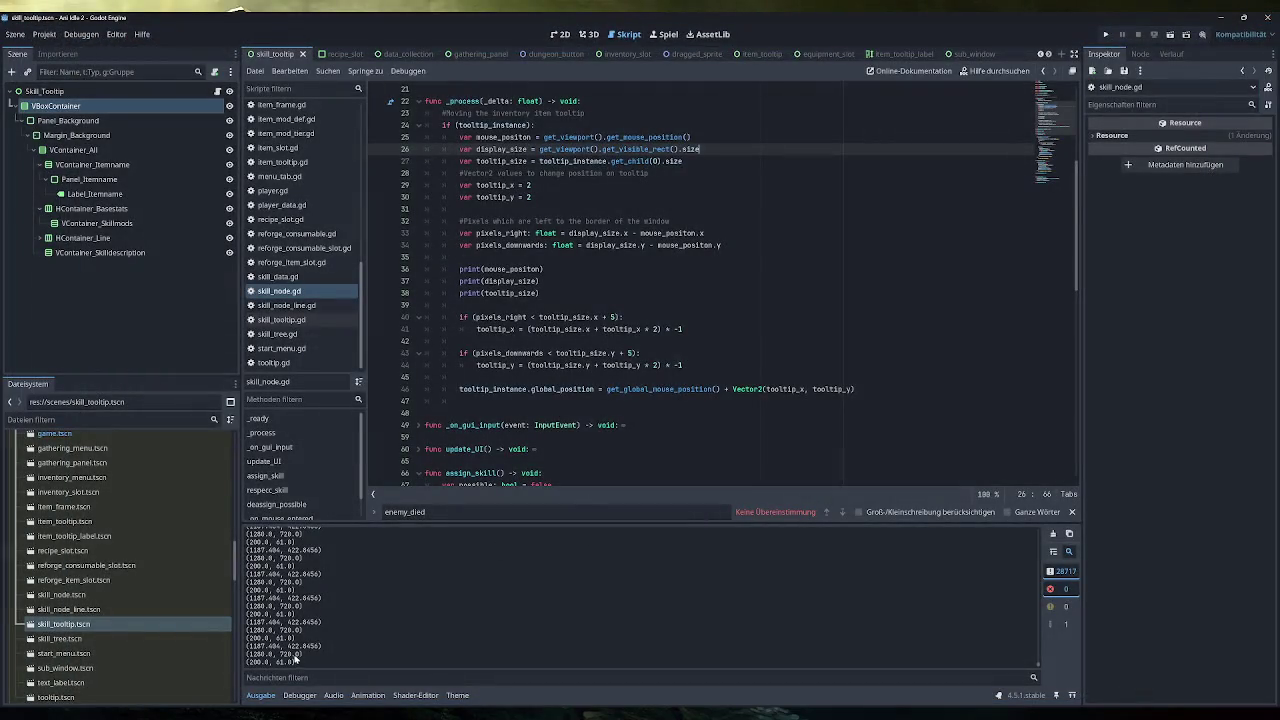
click(360, 698)
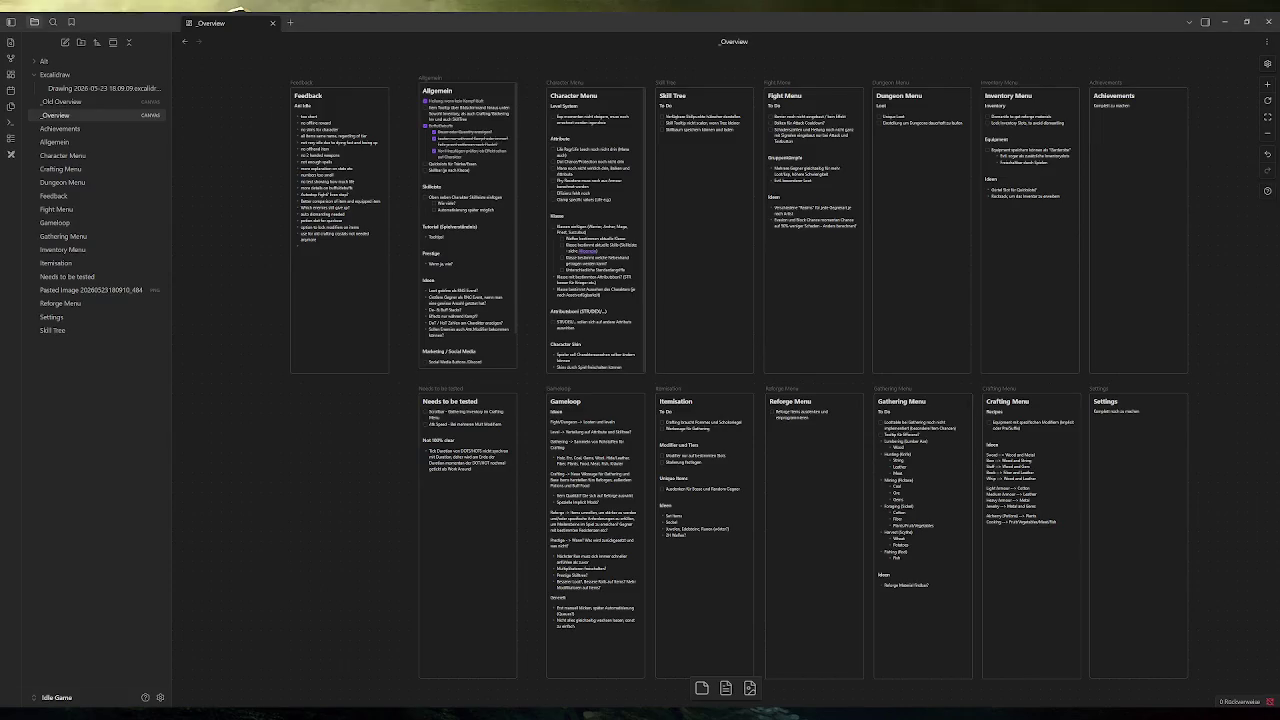
Open the Allgemein note and review the Buffs/Debuffs, Heilung and Item Tooltip tasks.
click(70, 142)
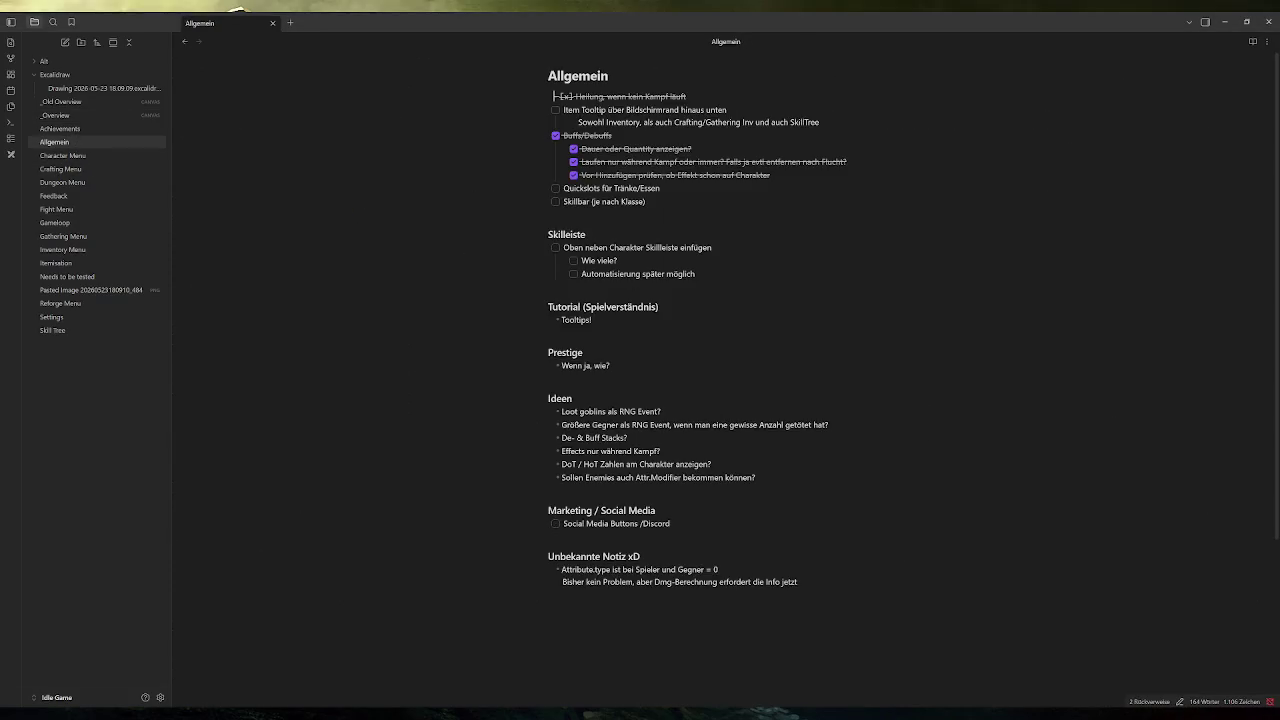
drag(556, 135, 782, 175)
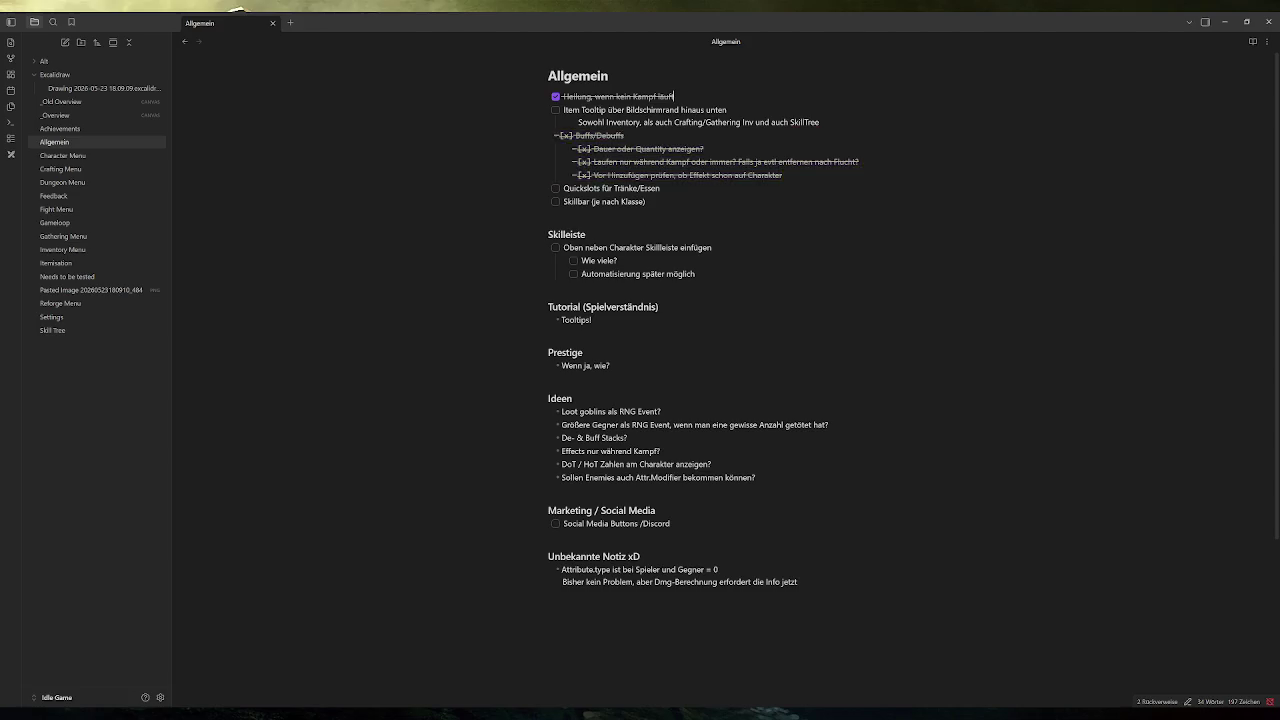
drag(688, 96, 506, 100)
click(660, 188)
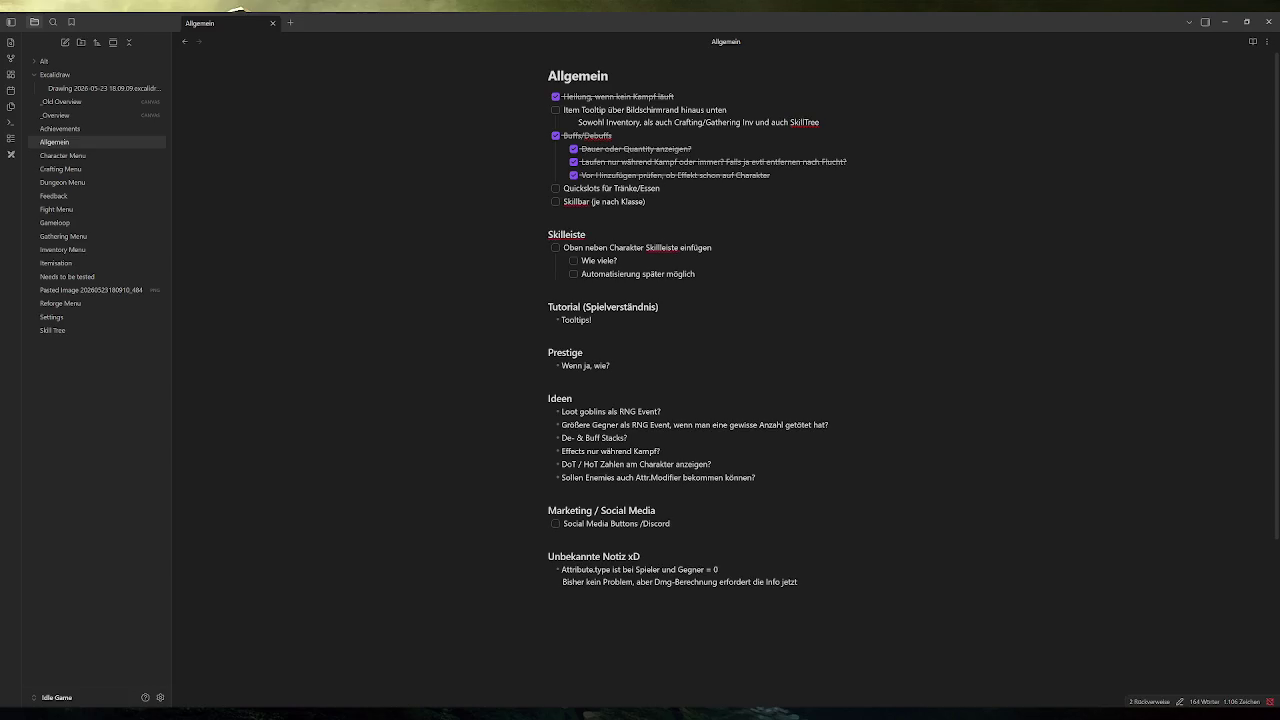
drag(820, 122, 562, 108)
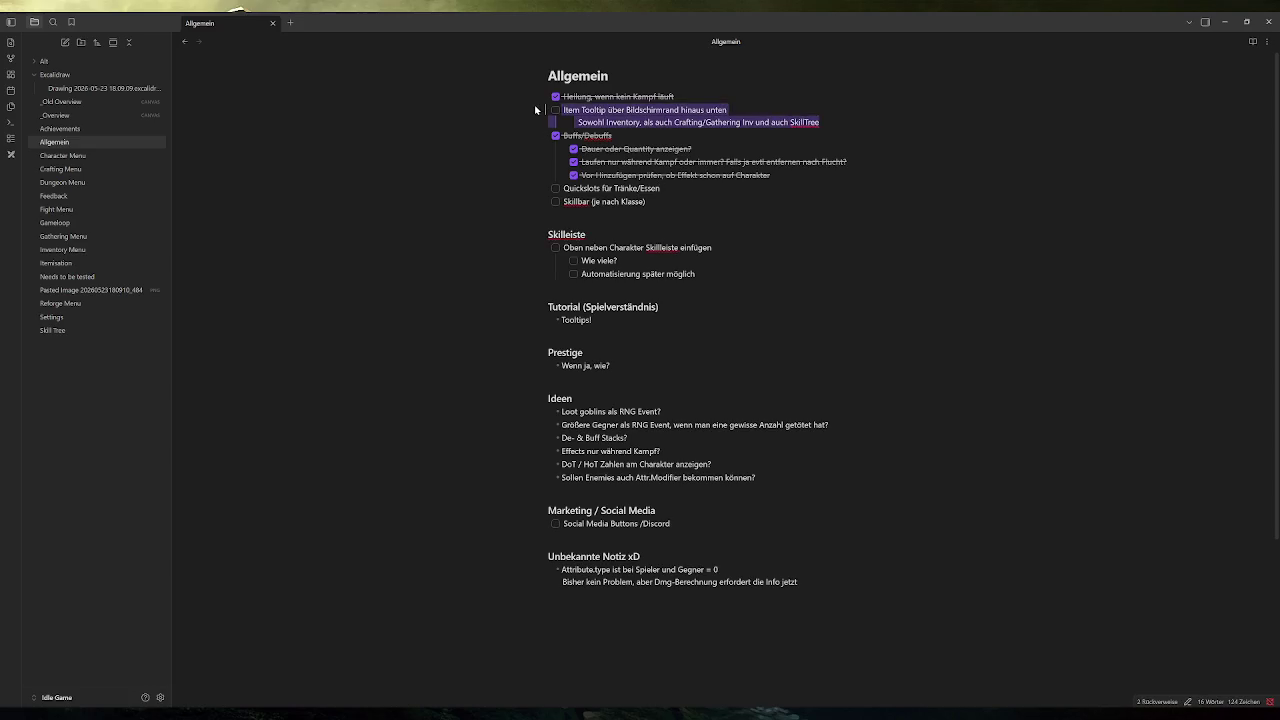
key(shift+Home)
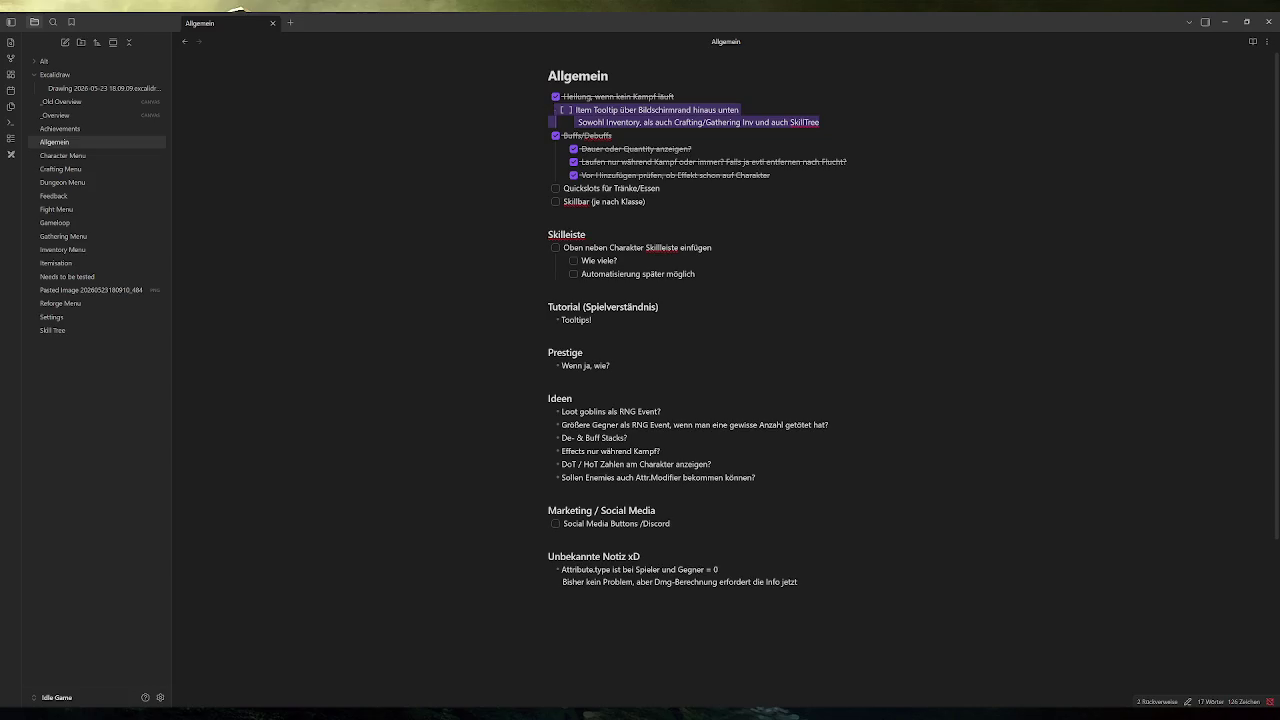
Review the SkillTree, Inventory and Crafting/Gathering words in the Item Tooltip task.
click(820, 122)
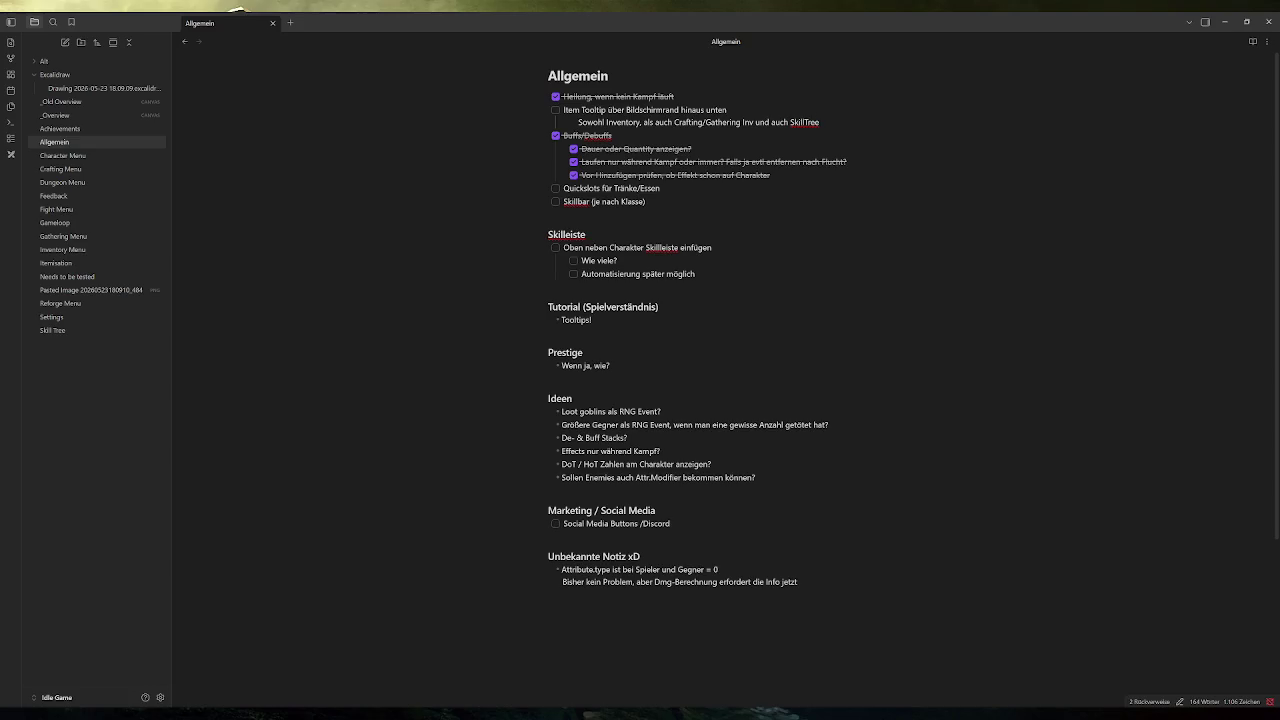
key(ctrl+shift+Left)
double_click(623, 122)
drag(674, 122, 741, 122)
click(820, 122)
Review the Quickslots and Skillbar tasks, then return to Godot.
drag(661, 188, 533, 190)
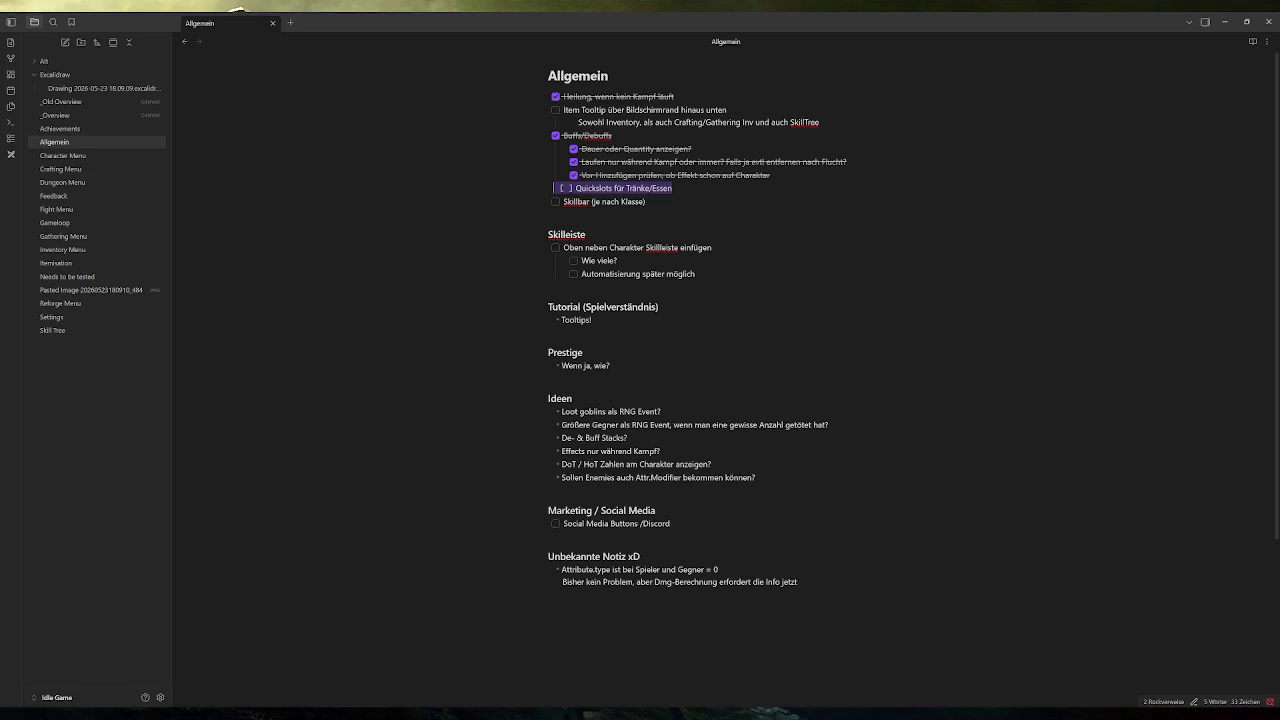
drag(658, 201, 538, 206)
click(646, 201)
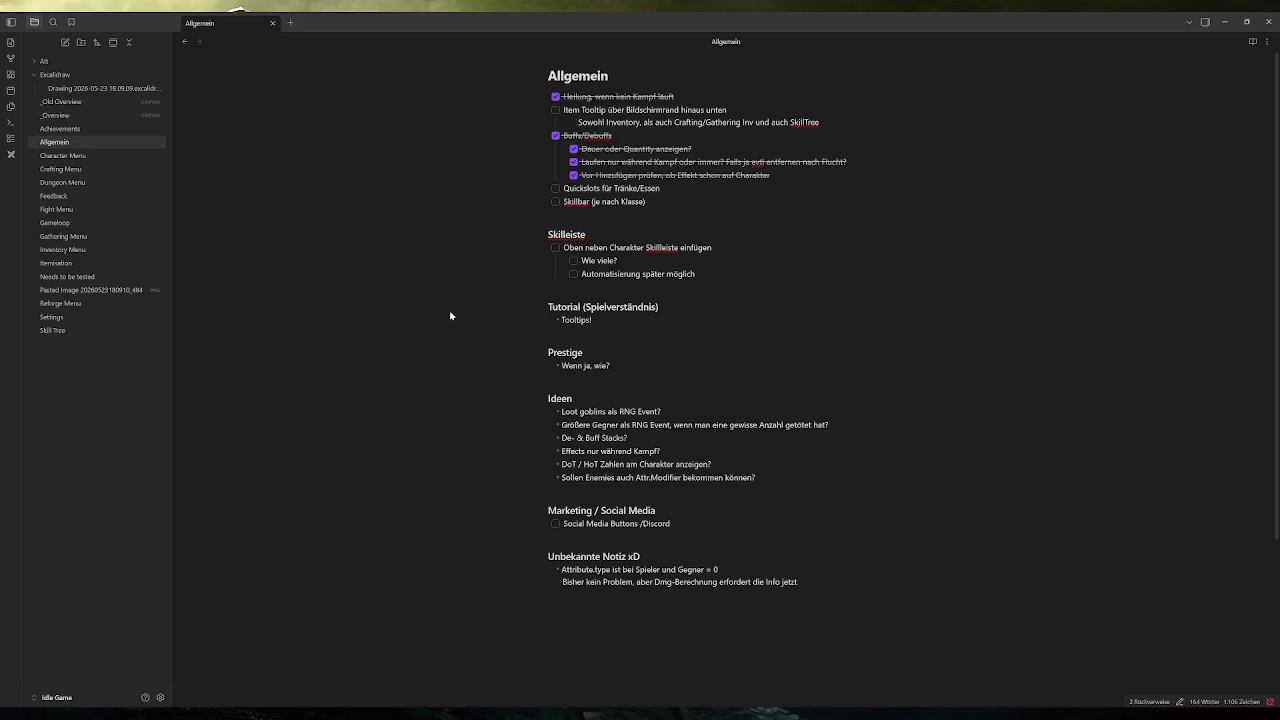
key(alt+Tab)
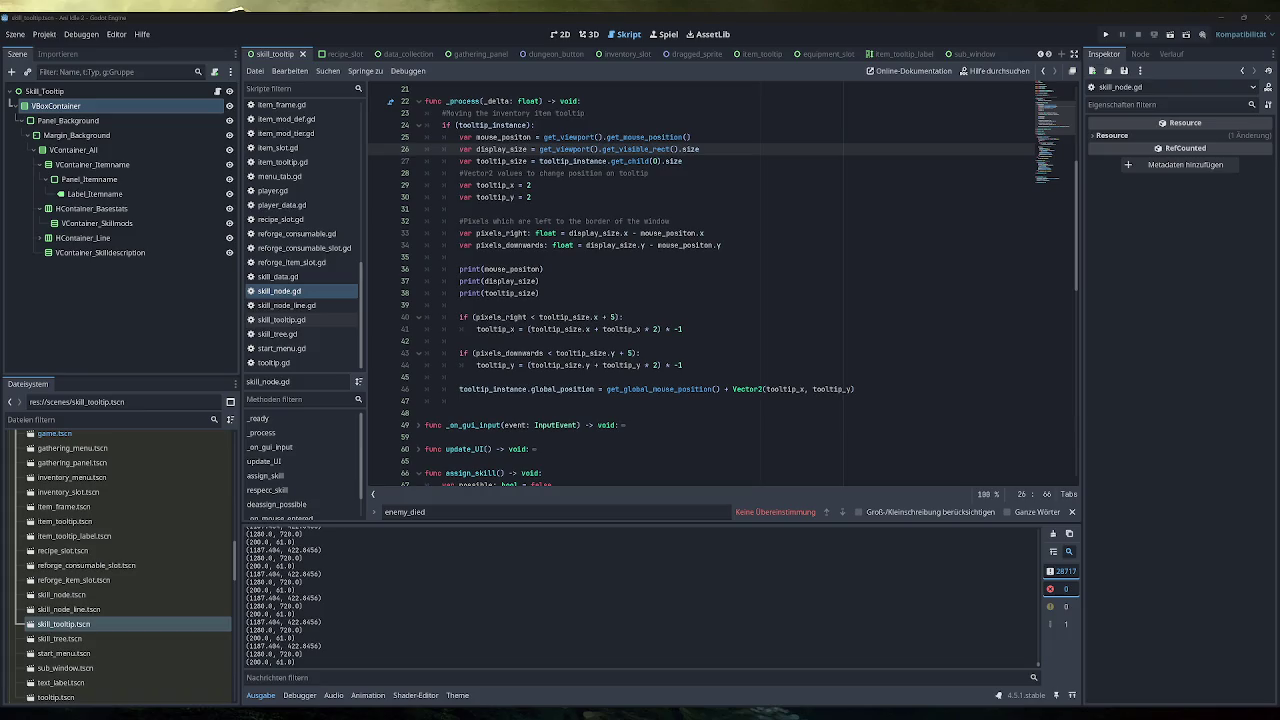
Delete the three debug print() lines and blank line 31 from the skill_tooltip script.
scroll(500, 300, up, 1)
drag(545, 329, 460, 293)
key(BackSpace)
key(BackSpace)
key(BackSpace)
key(BackSpace)
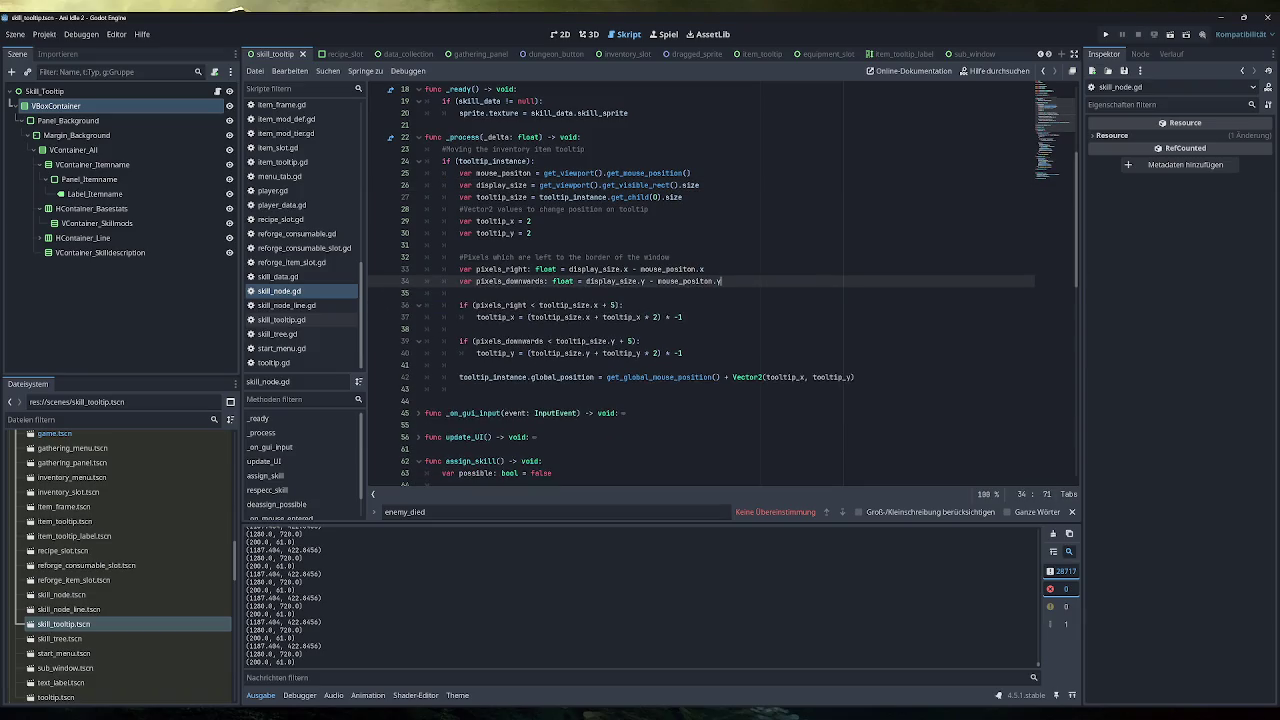
click(470, 245)
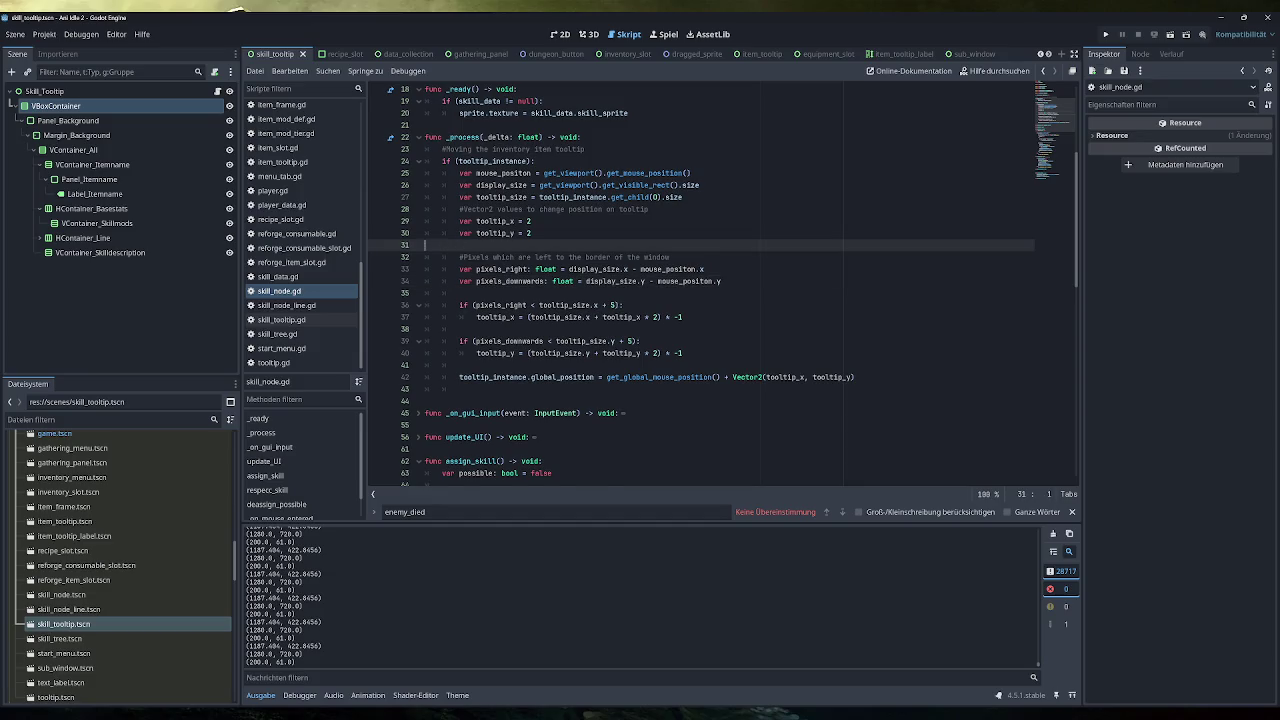
key(BackSpace)
key(BackSpace)
key(BackSpace)
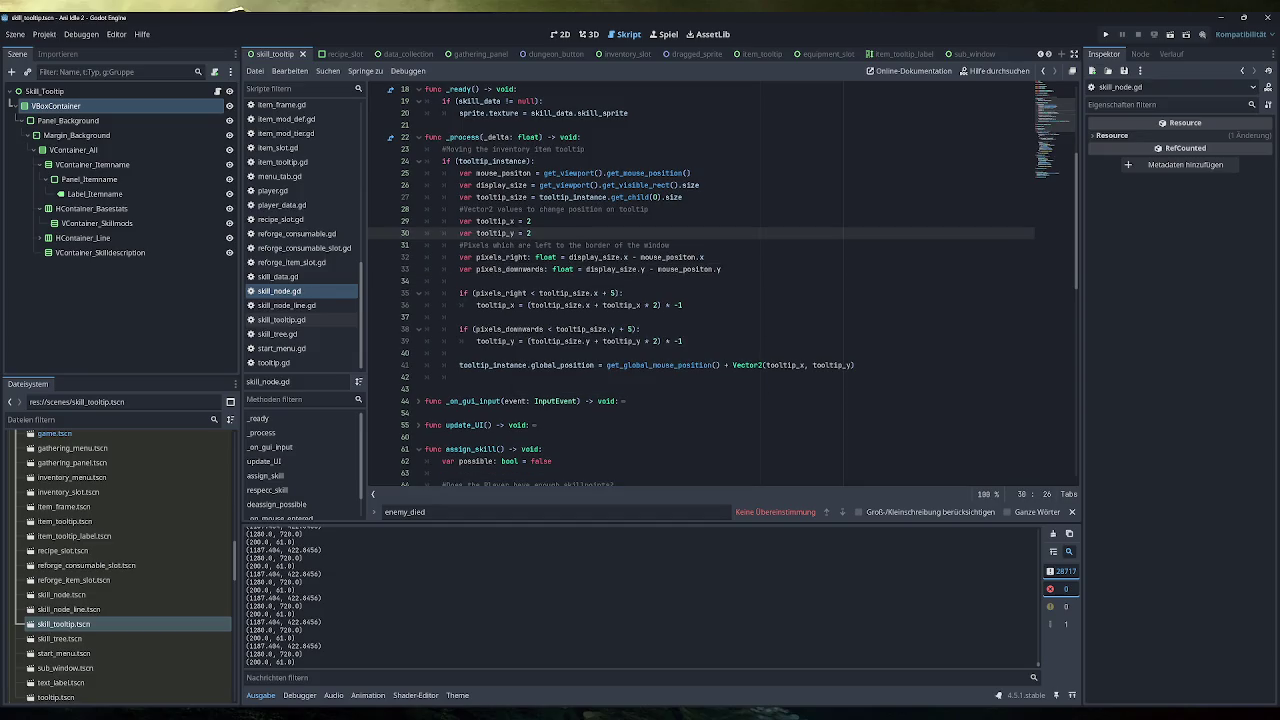
Select the visible-rect call on line 26 and go back to the Obsidian notes.
drag(699, 185, 539, 185)
key(alt+Tab)
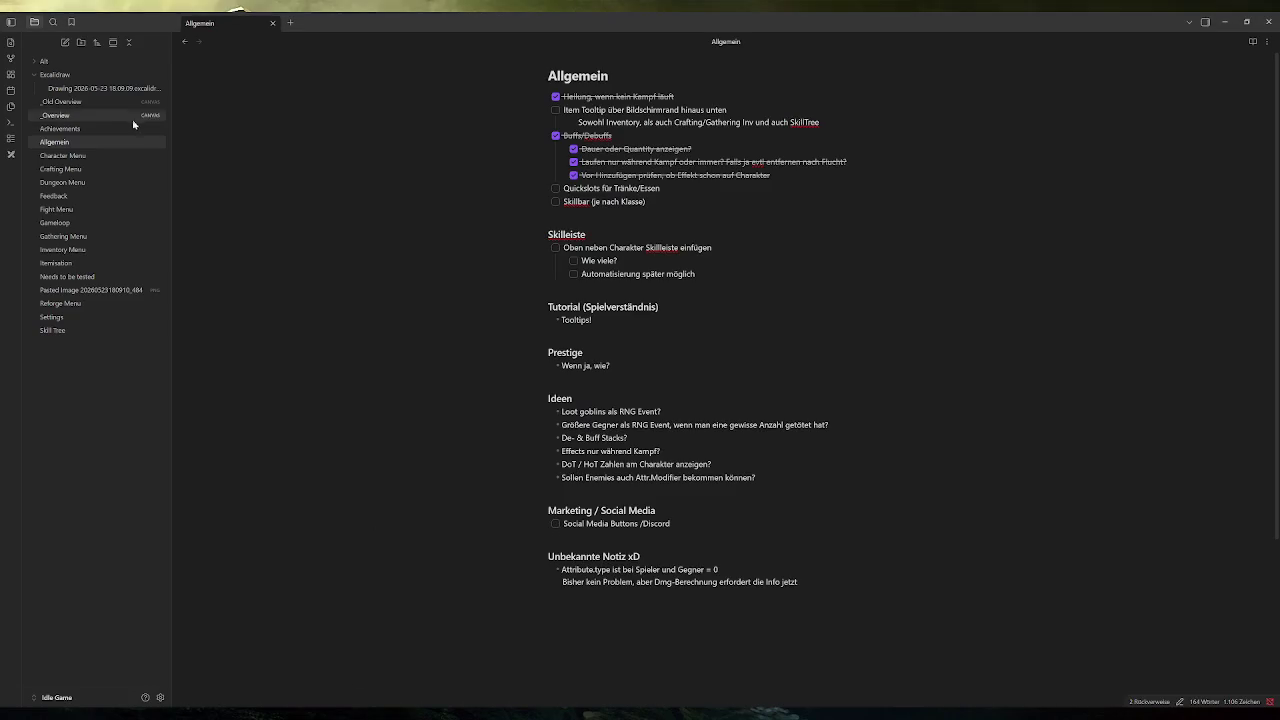
click(60, 129)
On the _Overview canvas, add a resolution-settings line under Alk-Speed in the 'Needs to be tested' card.
click(55, 115)
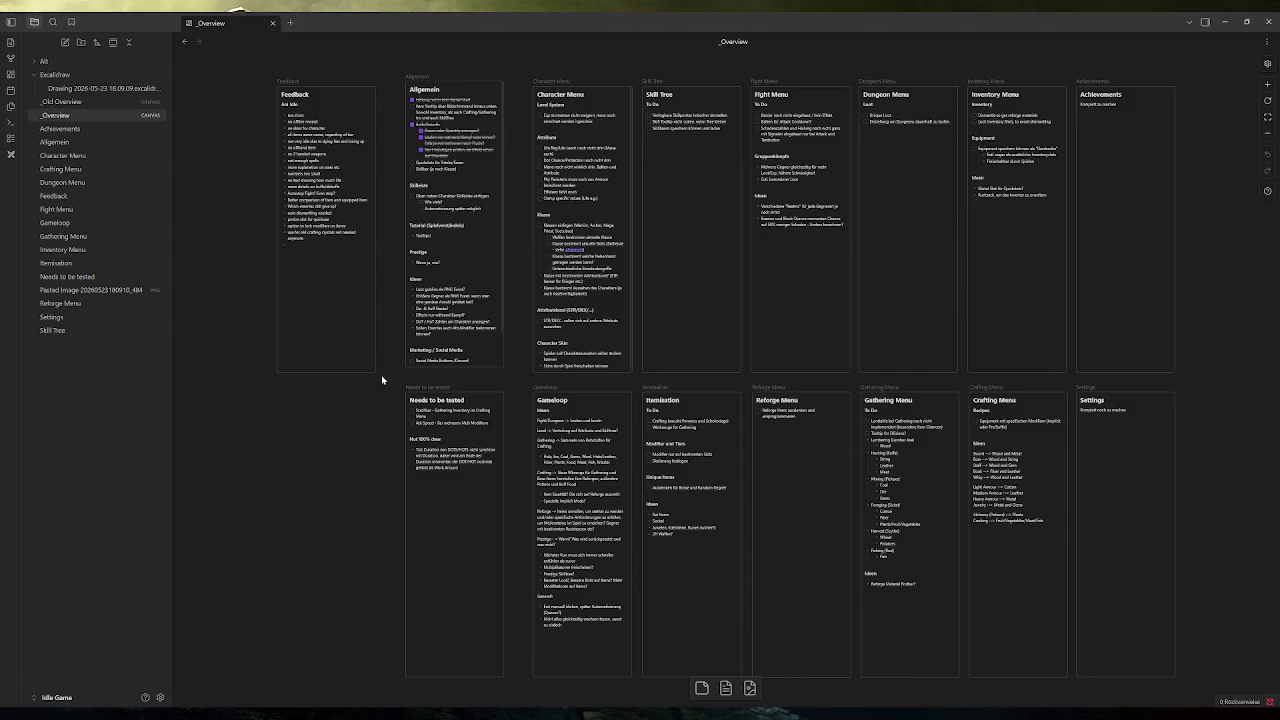
click(479, 424)
click(486, 423)
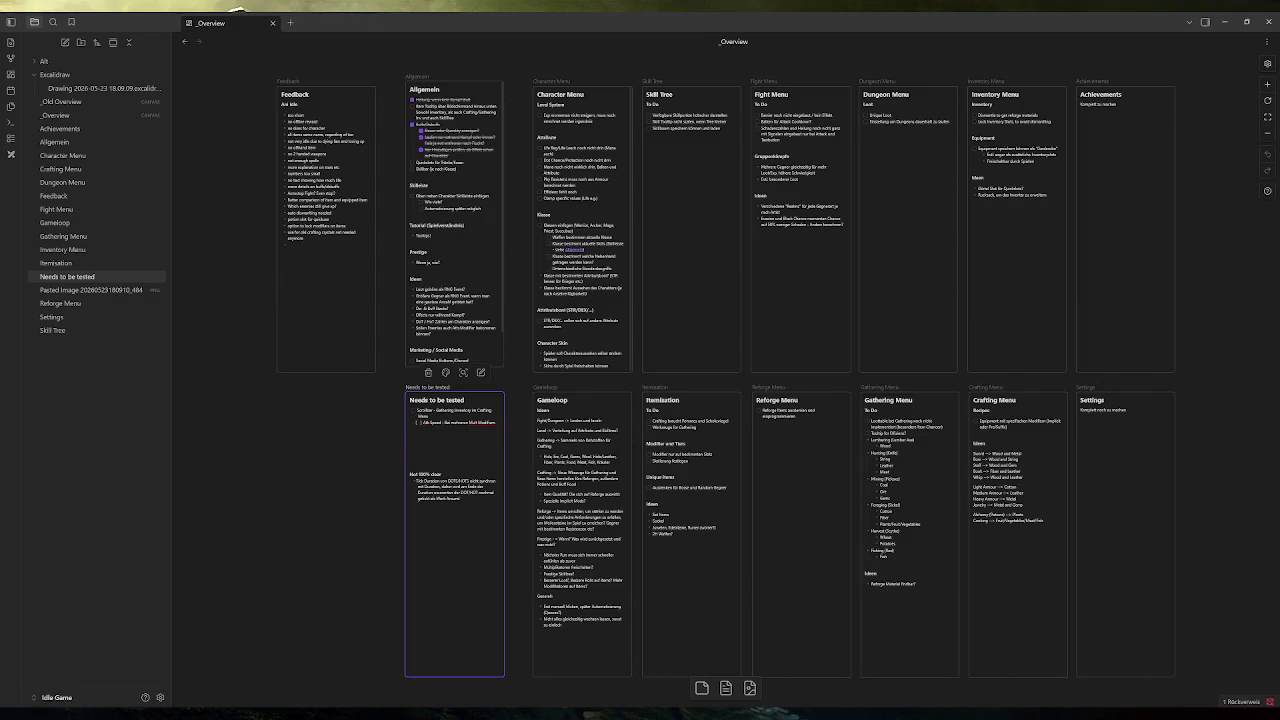
key(Return)
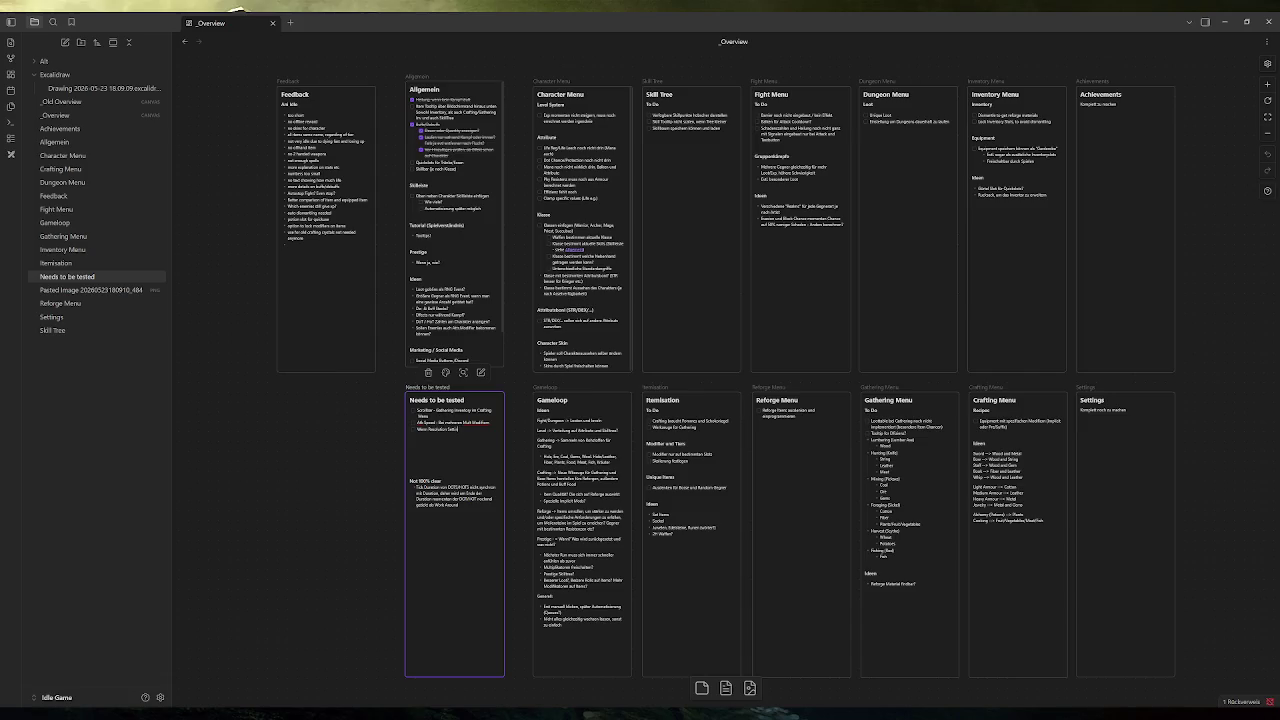
text(rhanden)
text(sten, ob über Bildschirm)
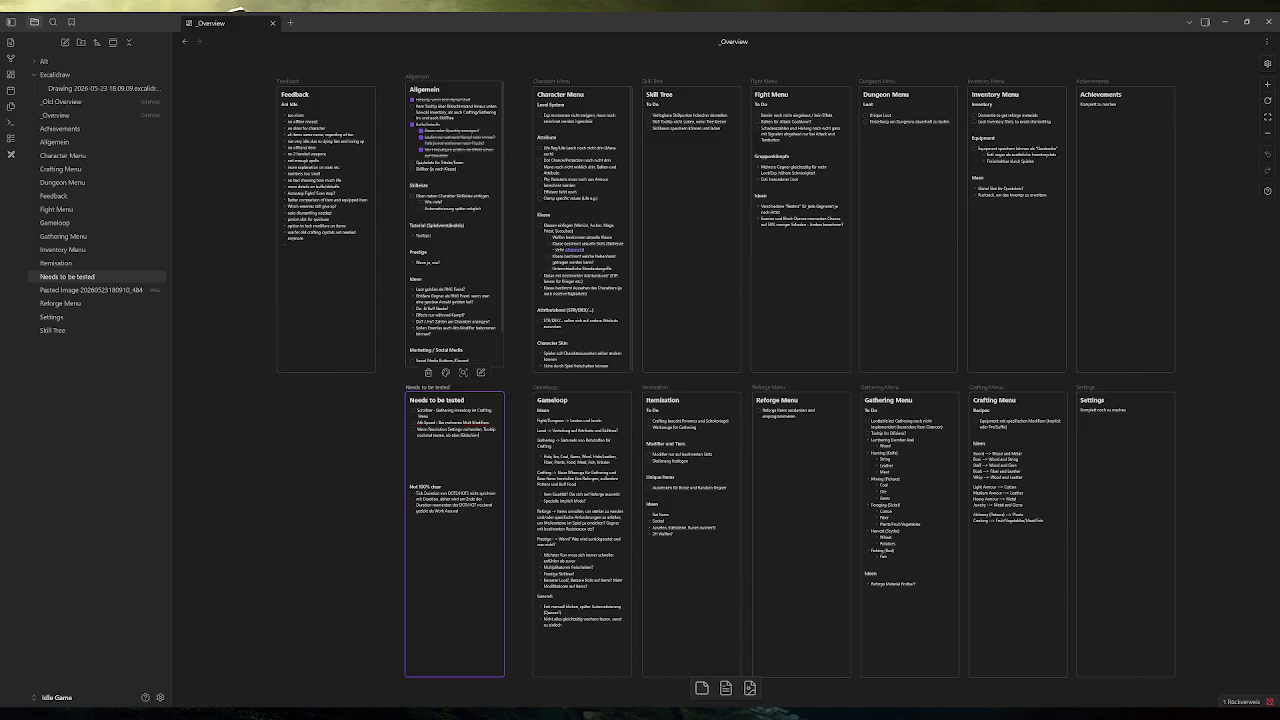
text(chluss)
text( geht)
click(274, 486)
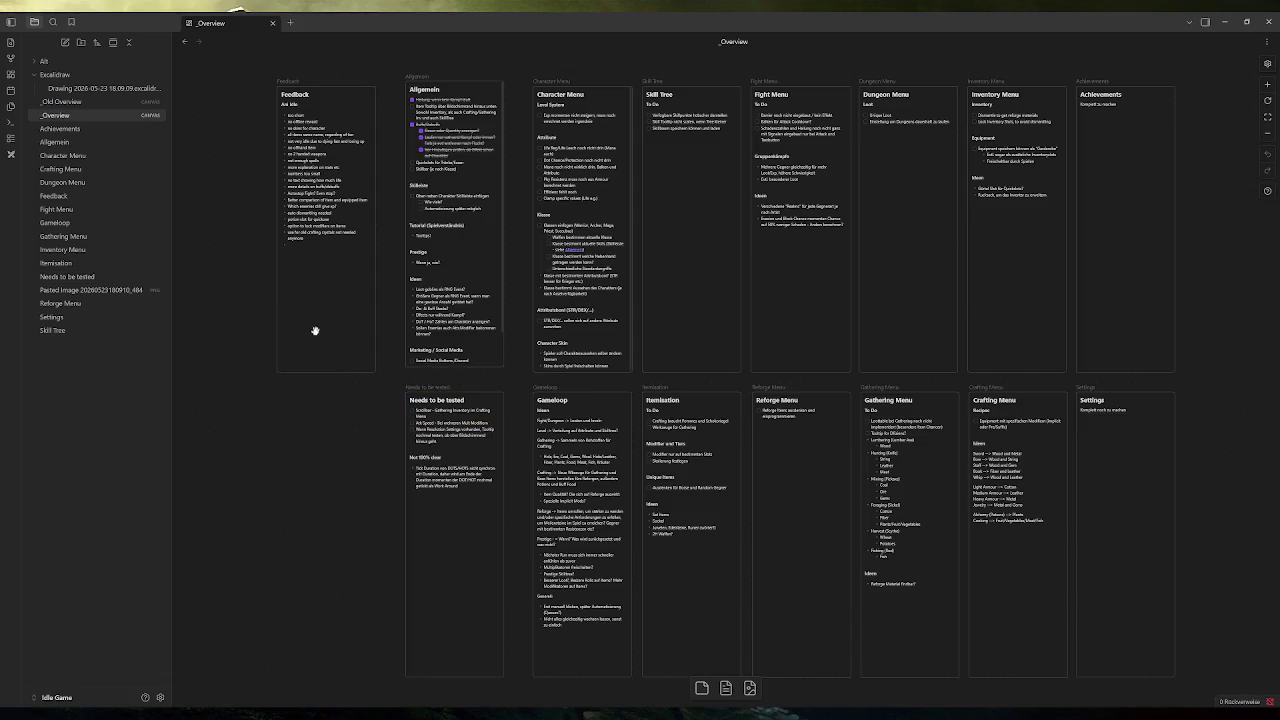
key(alt+Tab)
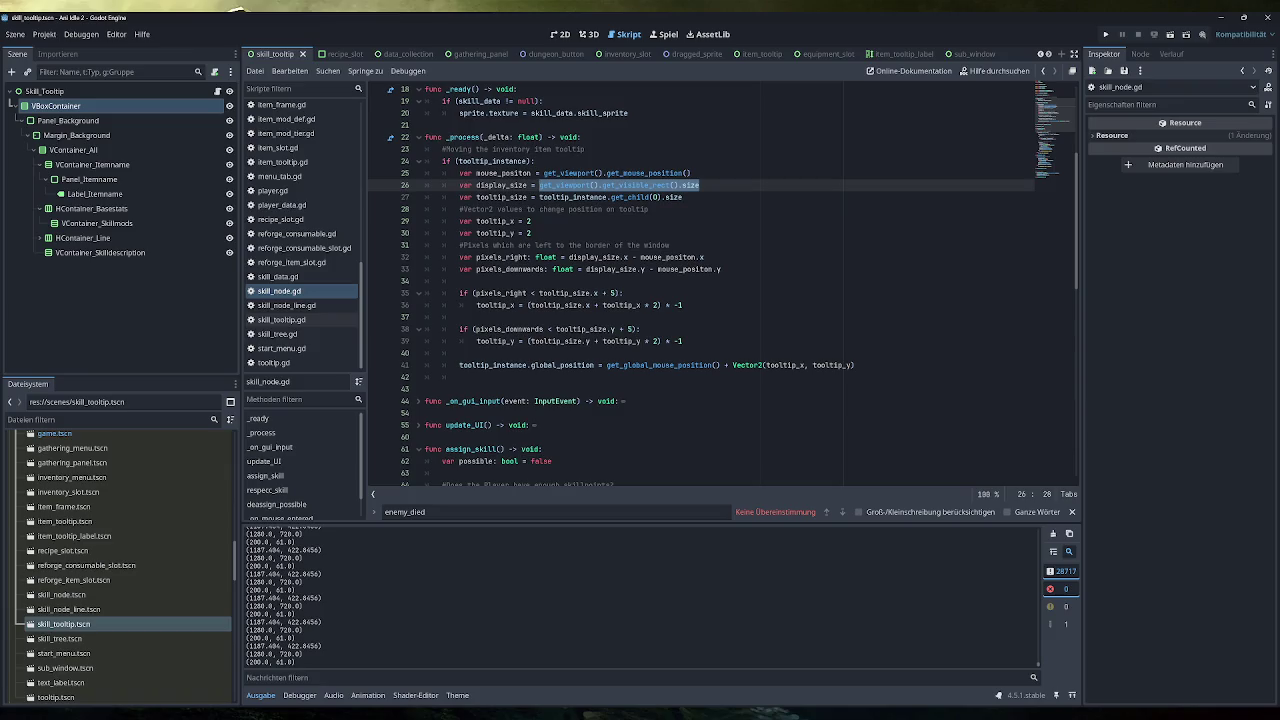
click(1105, 34)
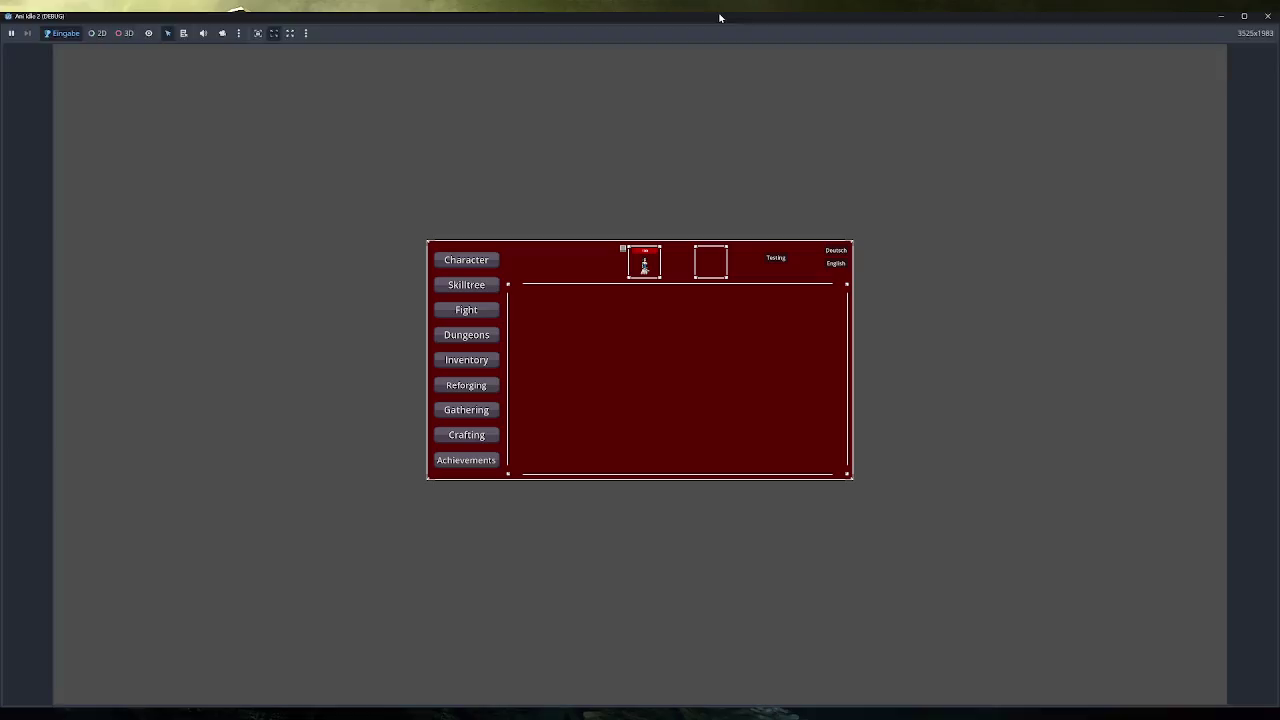
double_click(719, 17)
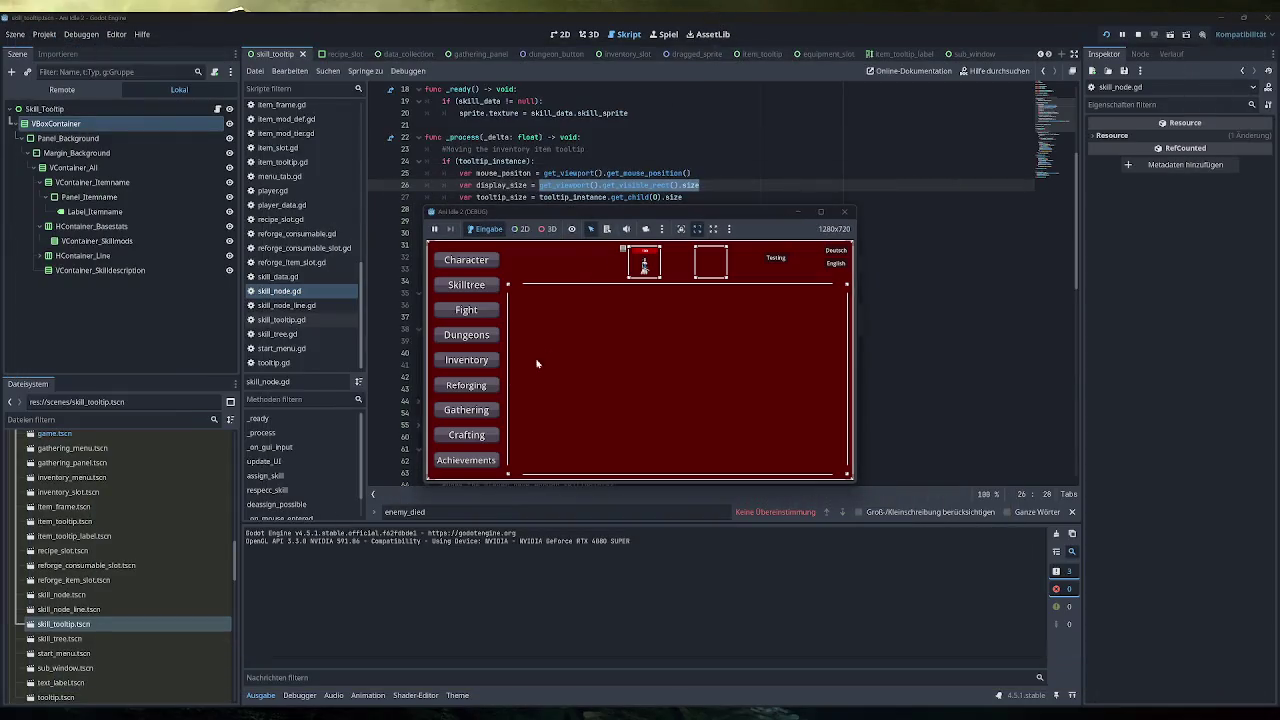
click(466, 285)
mouse_move(673, 381)
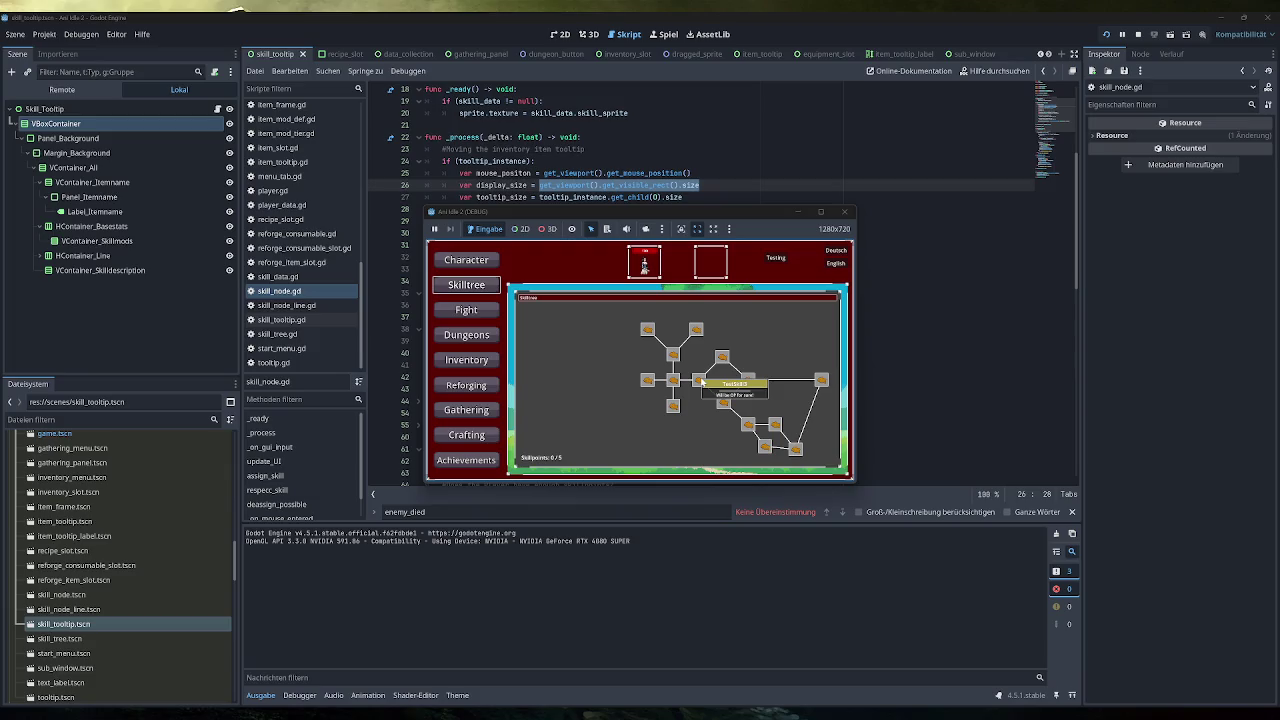
double_click(745, 211)
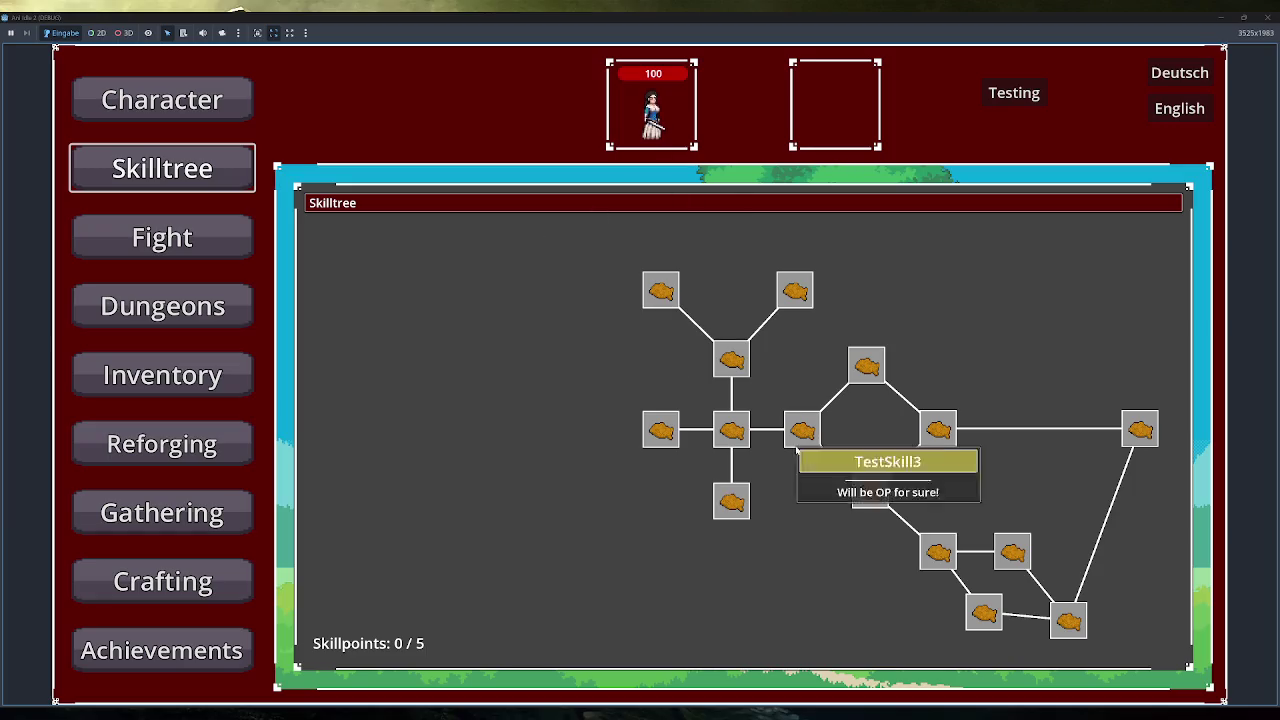
mouse_move(735, 437)
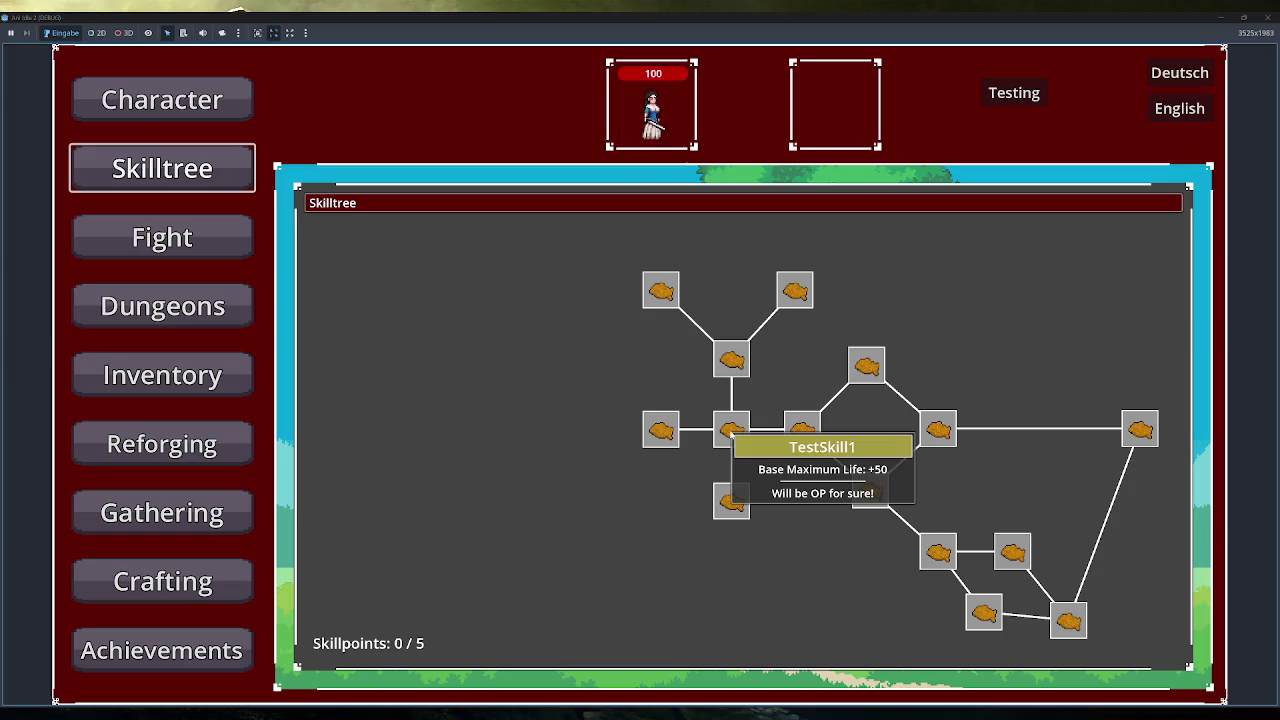
click(1270, 18)
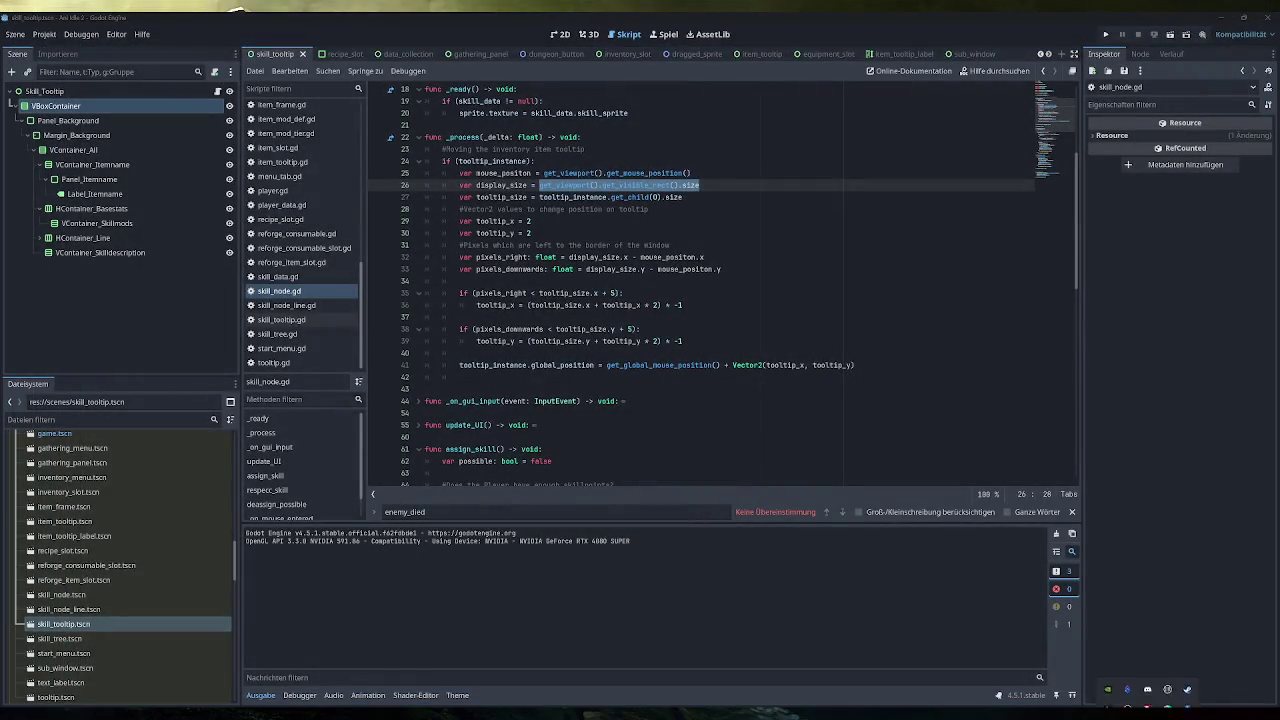
click(1177, 672)
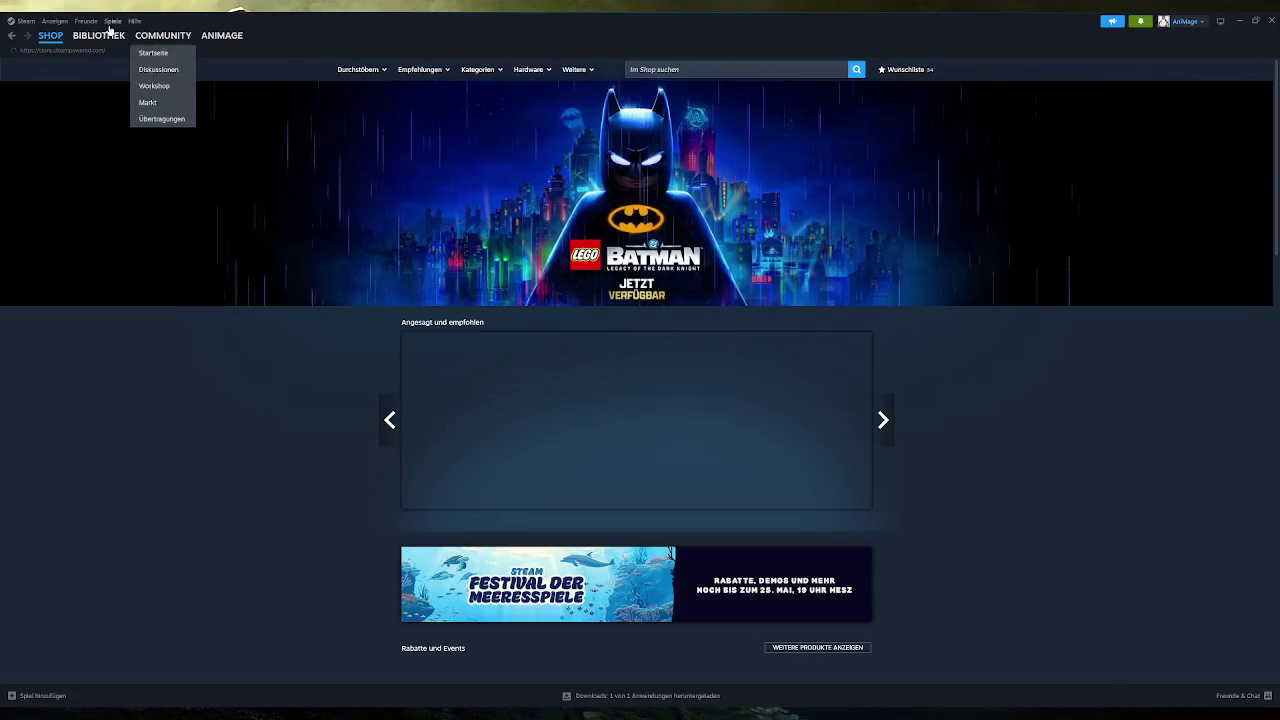
click(100, 37)
click(47, 186)
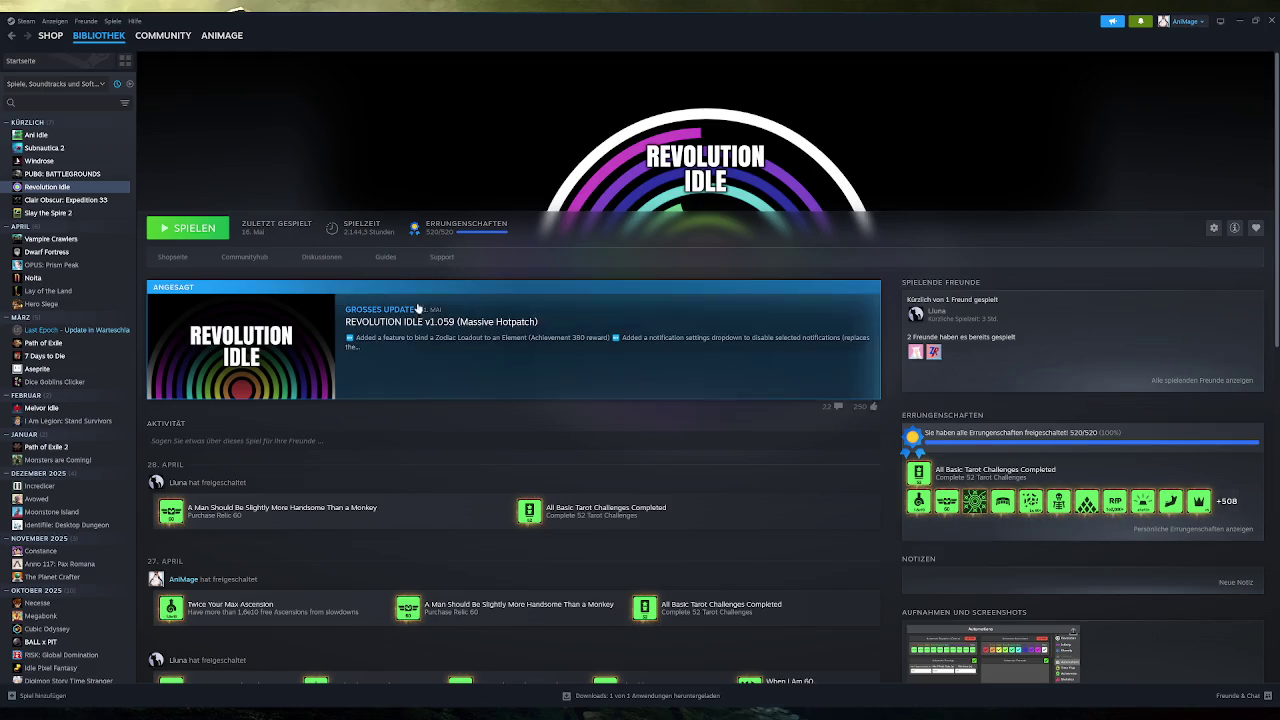
click(1272, 20)
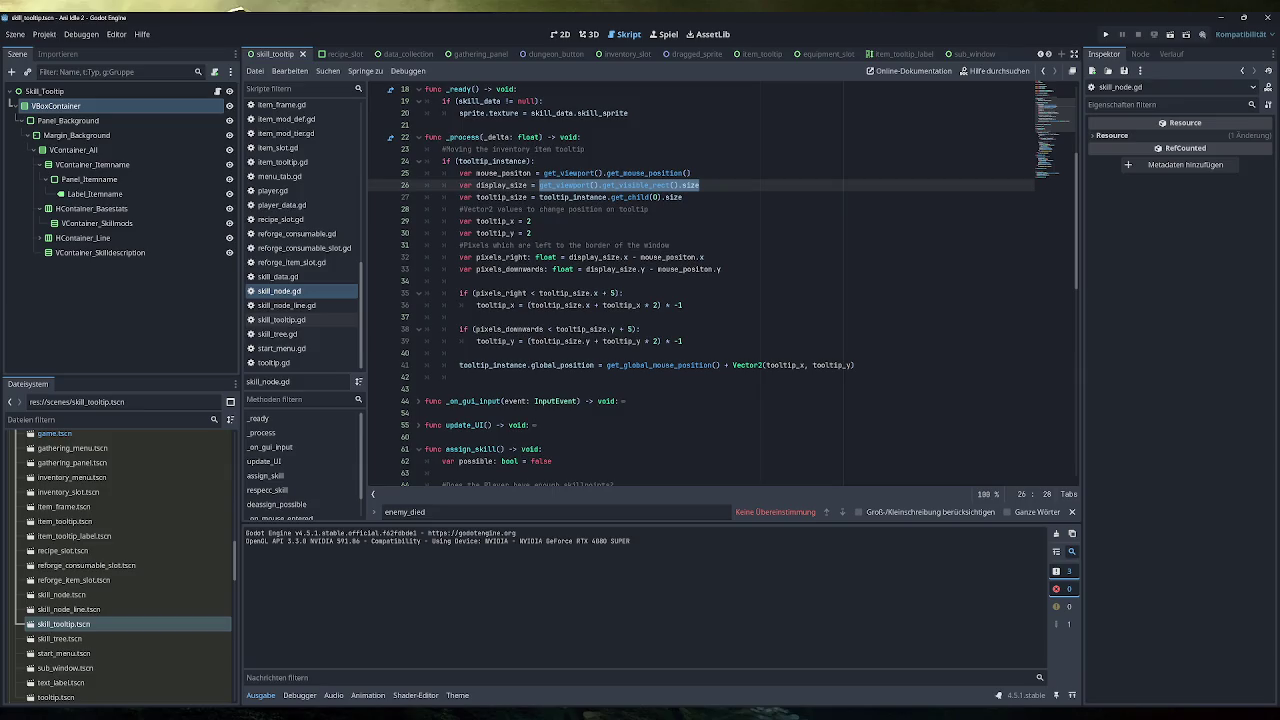
Show the Skill_Tooltip scene in 2D, then run the game and check a Skilltree node's tooltip.
click(558, 36)
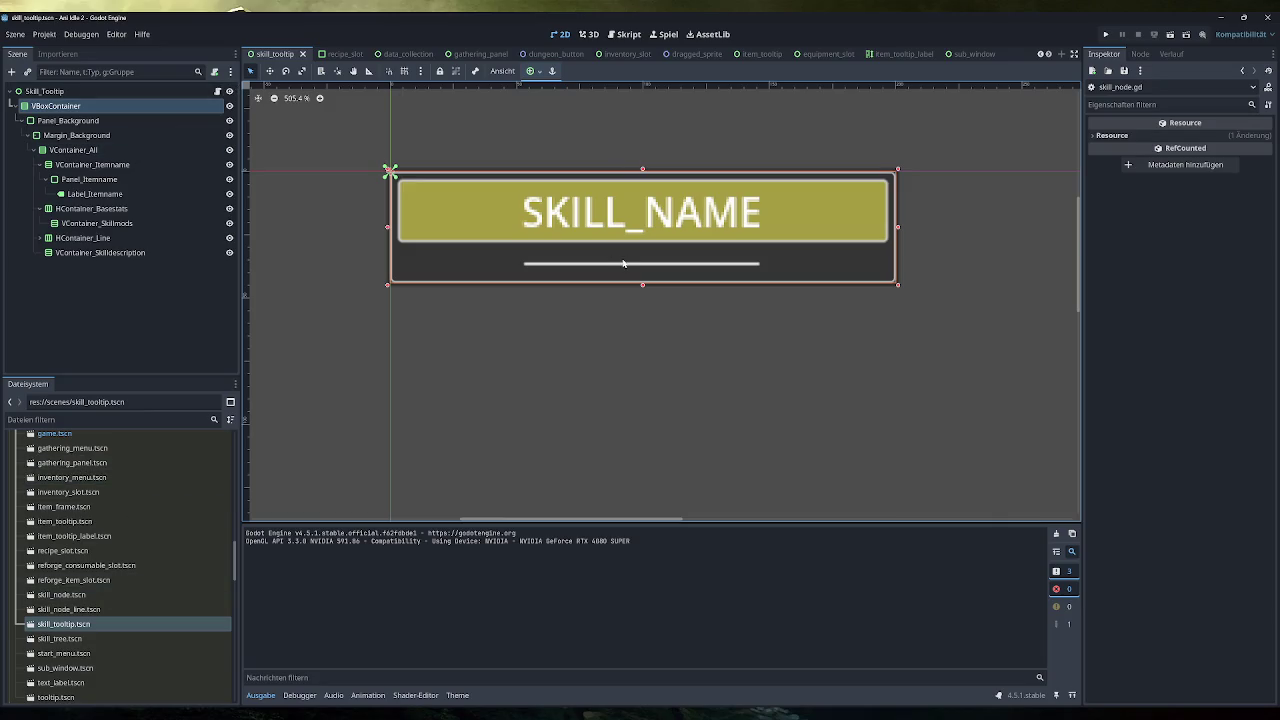
click(82, 92)
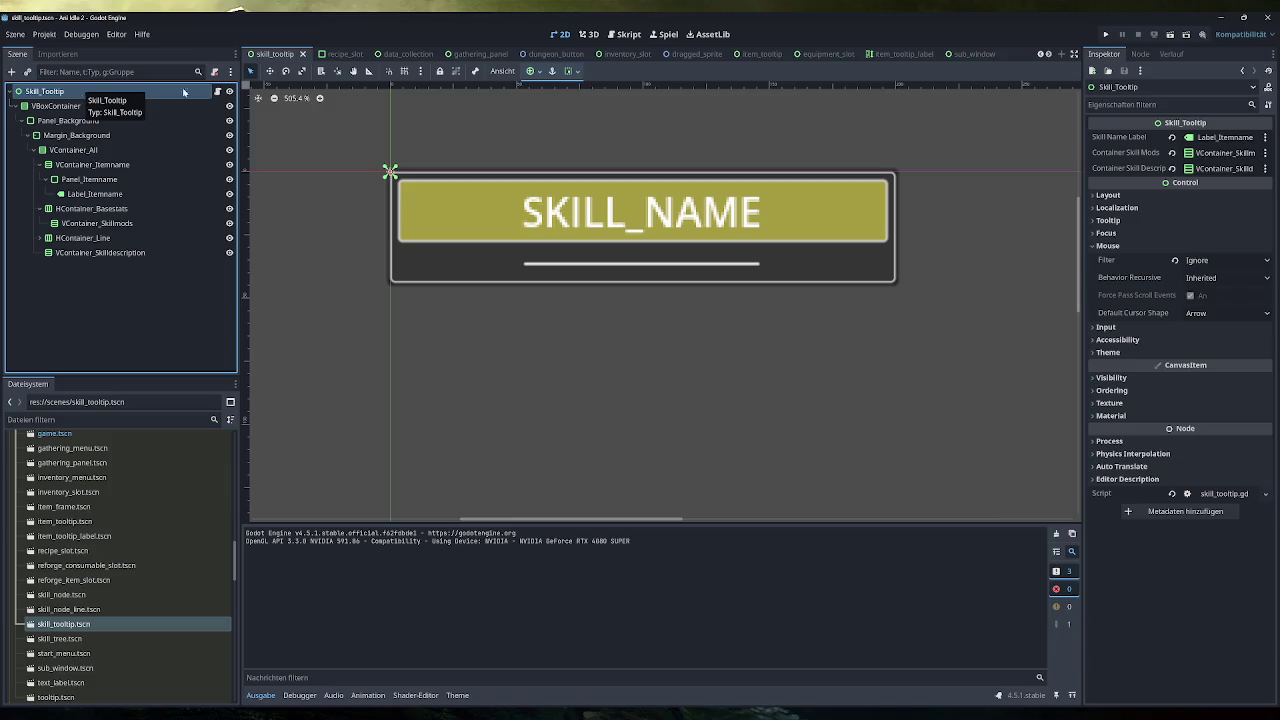
click(1105, 36)
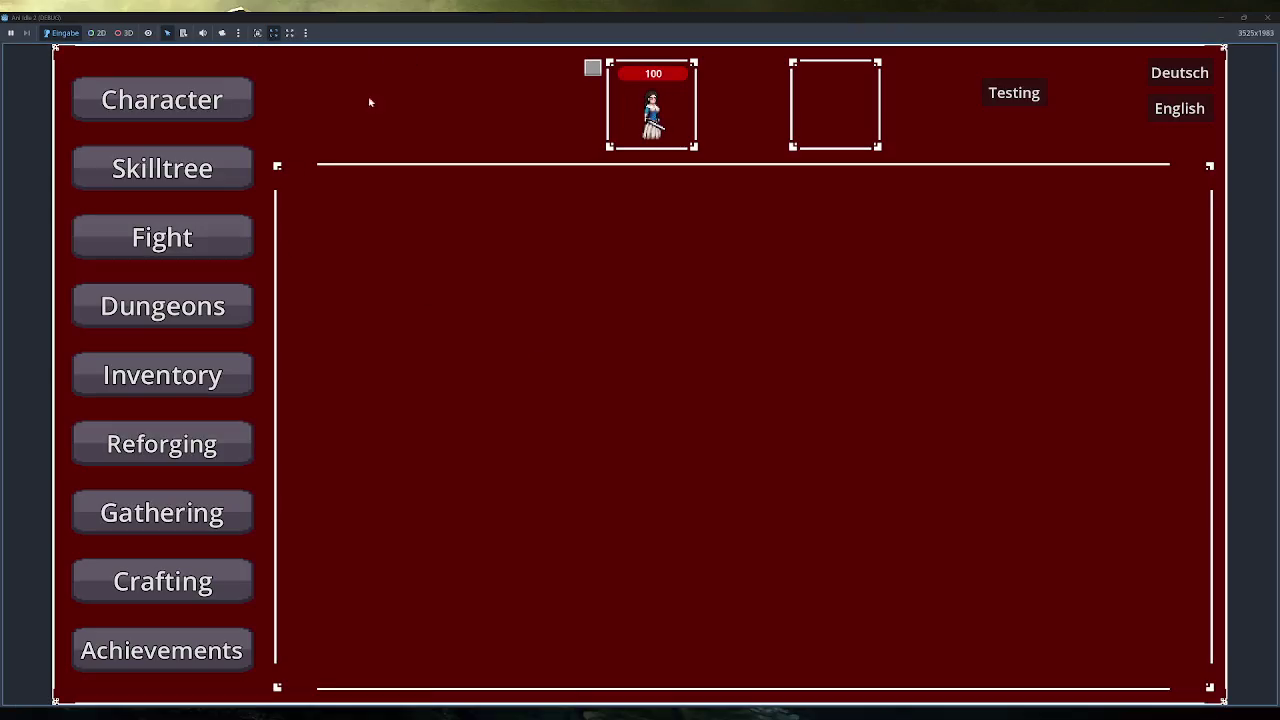
double_click(523, 17)
click(466, 284)
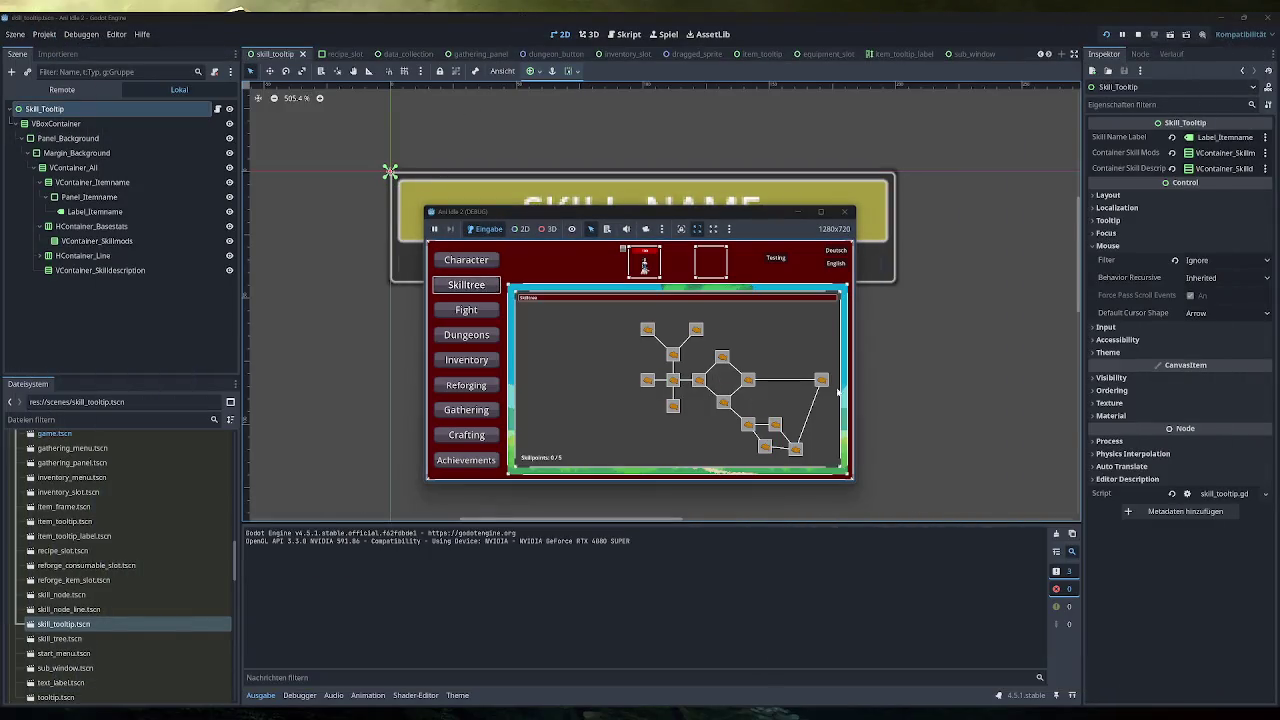
mouse_move(775, 434)
click(846, 213)
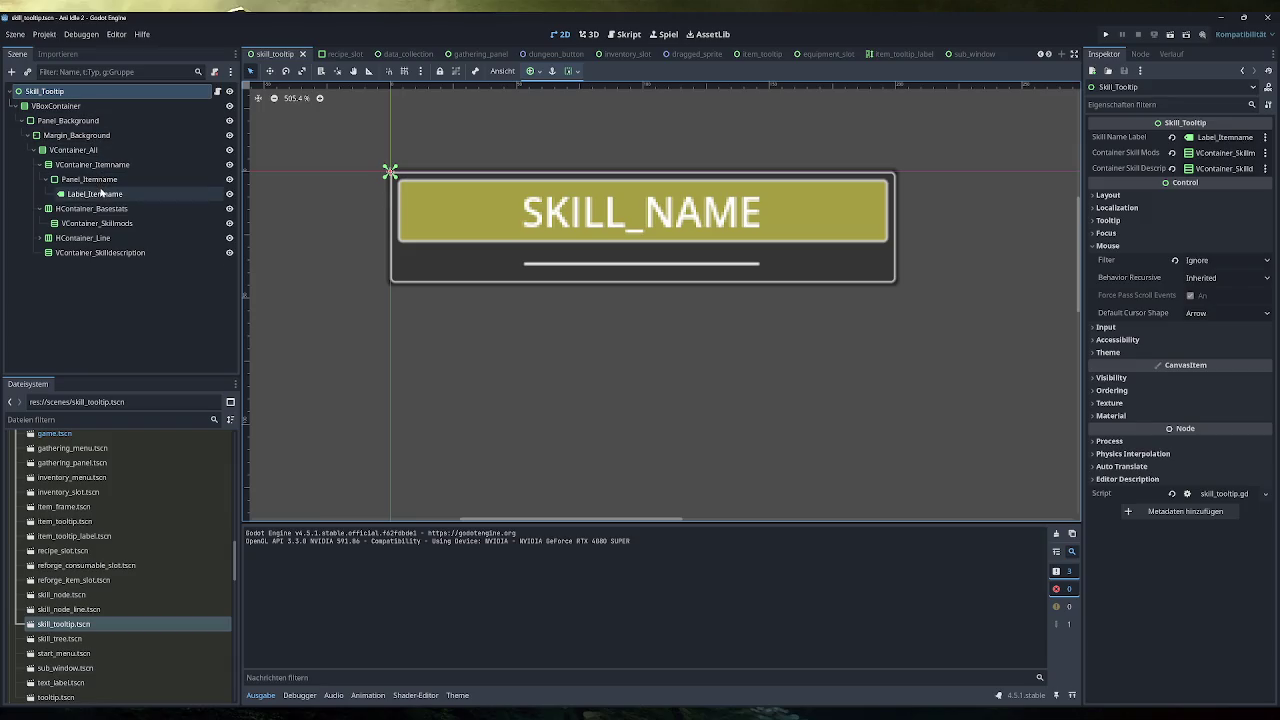
Append 'hhhhhhhhhhhhhhhhhhh' to Label_Itemname and check the VBoxContainer's resulting width.
click(95, 194)
text(h)
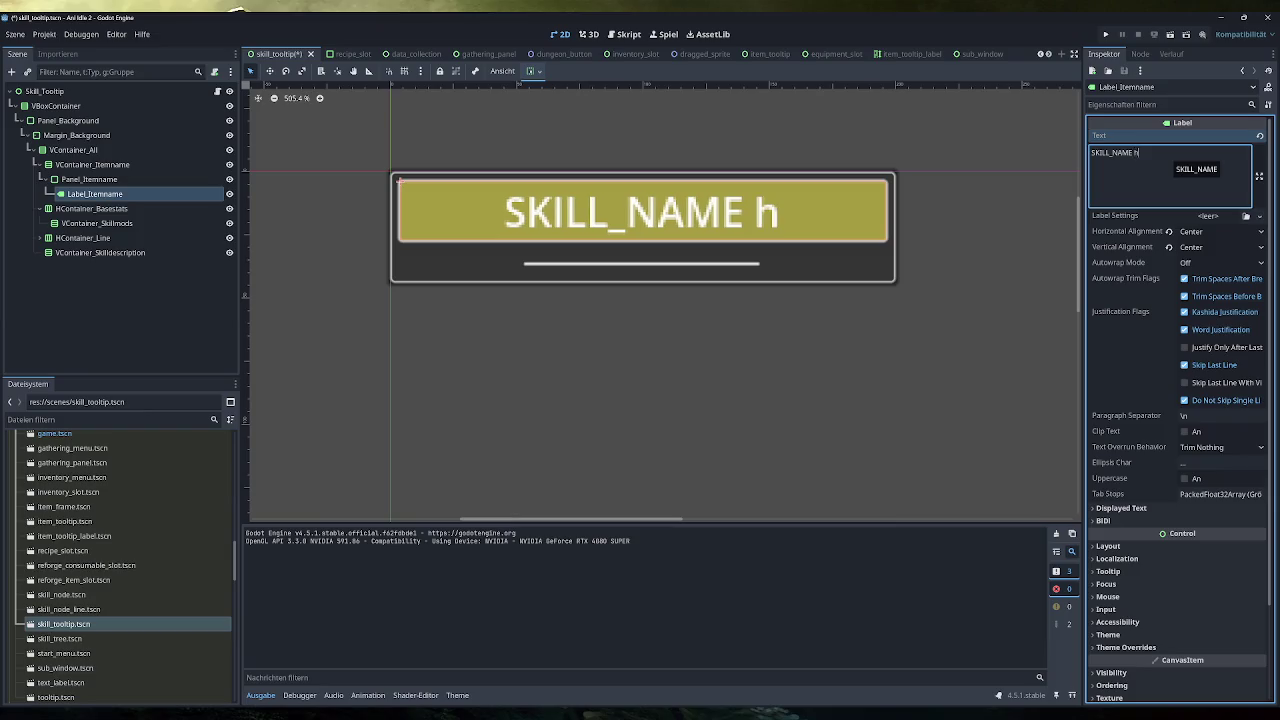
text(hhhhhhhhhhhhhhhhhhhhhhhhhh)
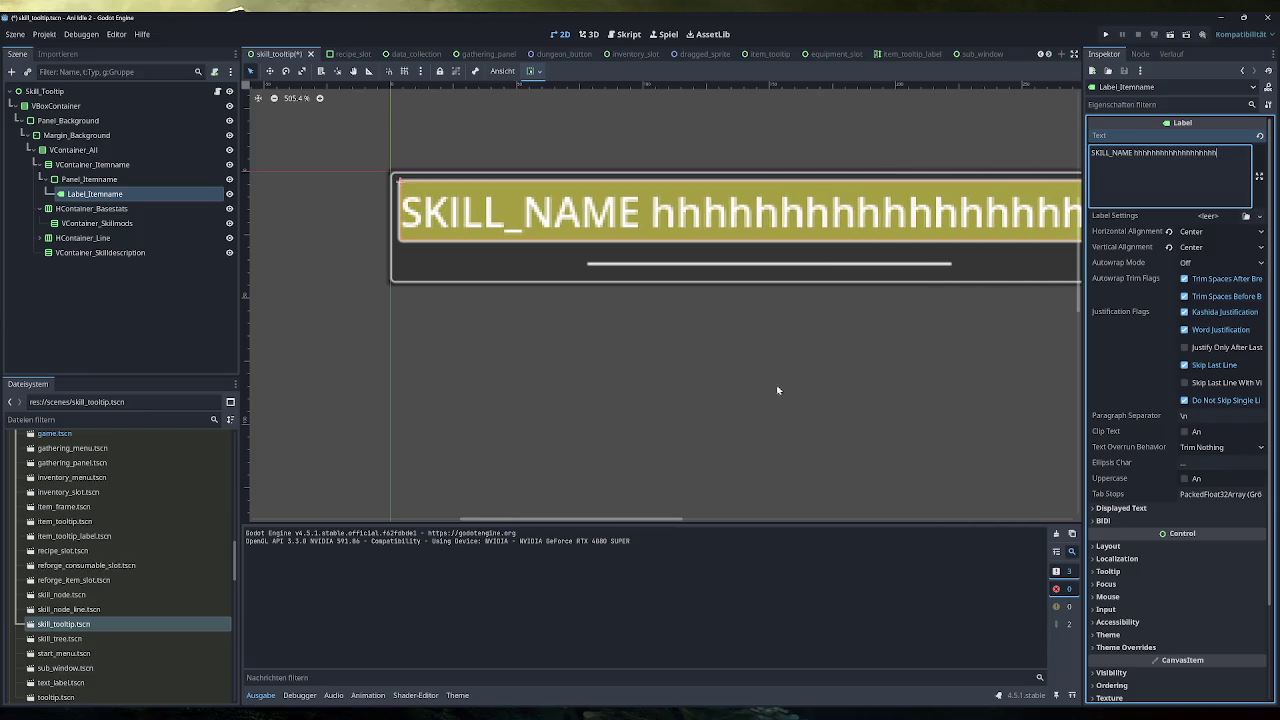
scroll(700, 400, right, 5)
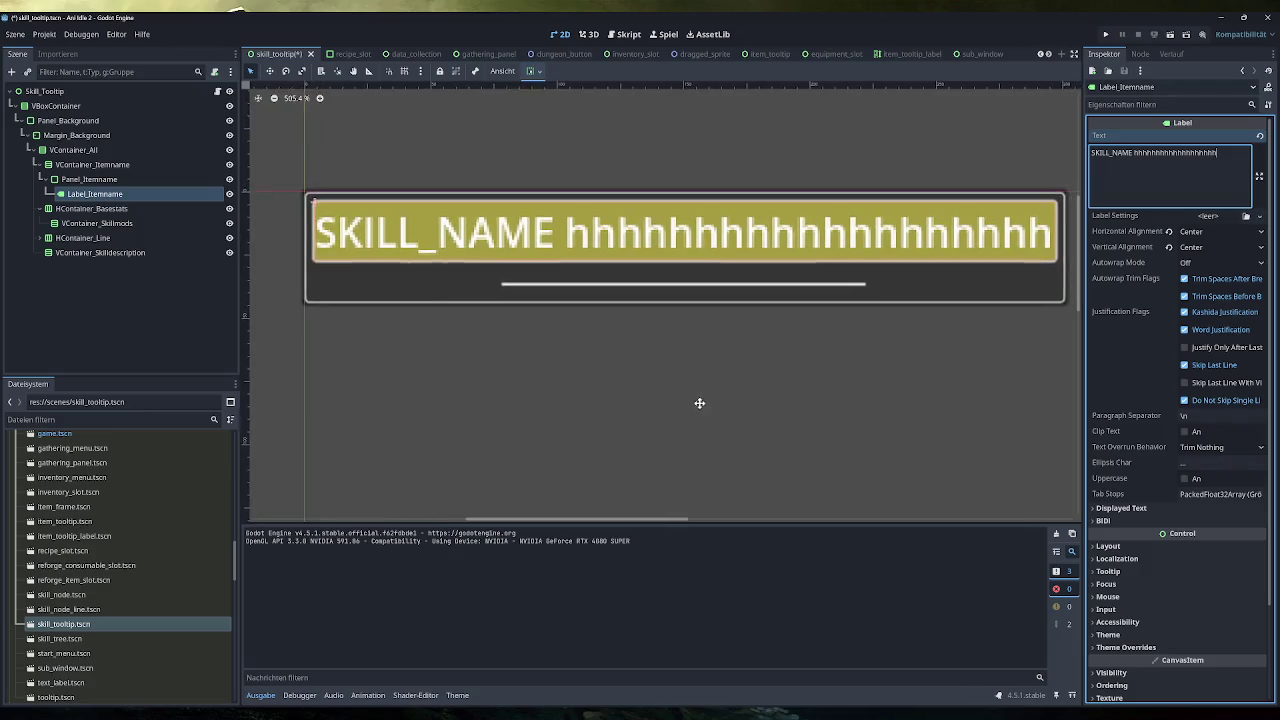
click(107, 108)
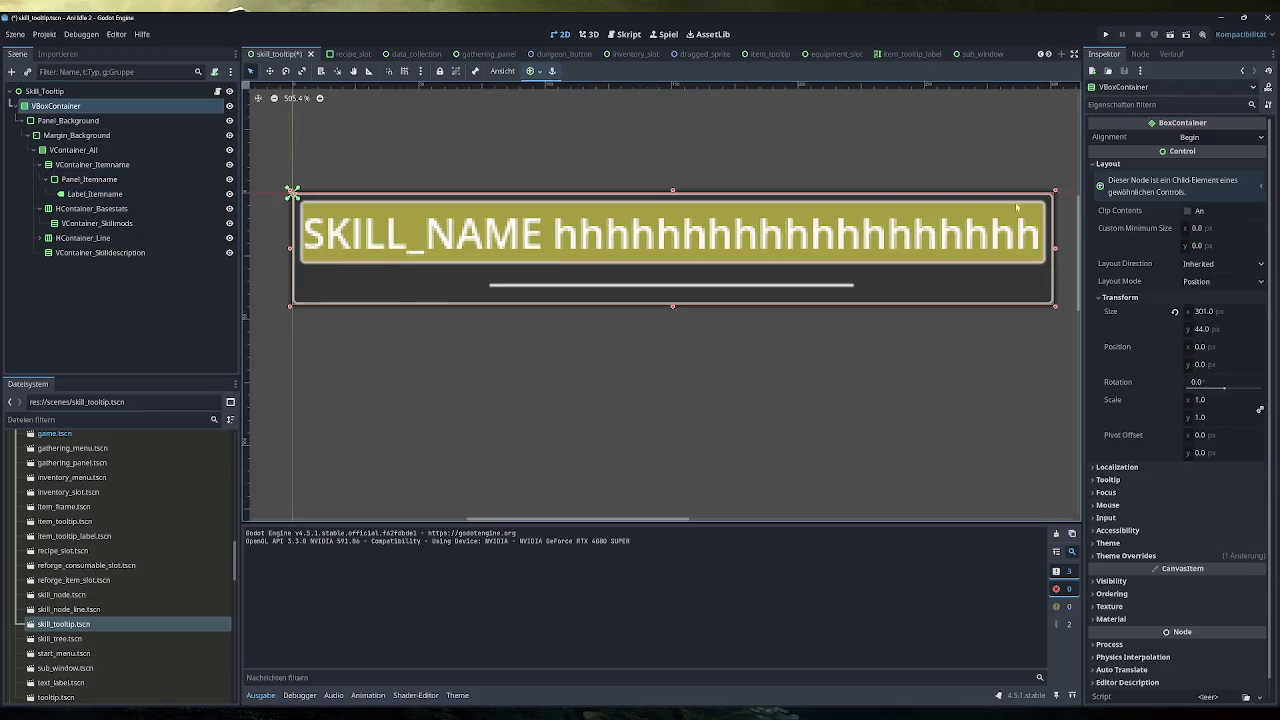
click(1205, 312)
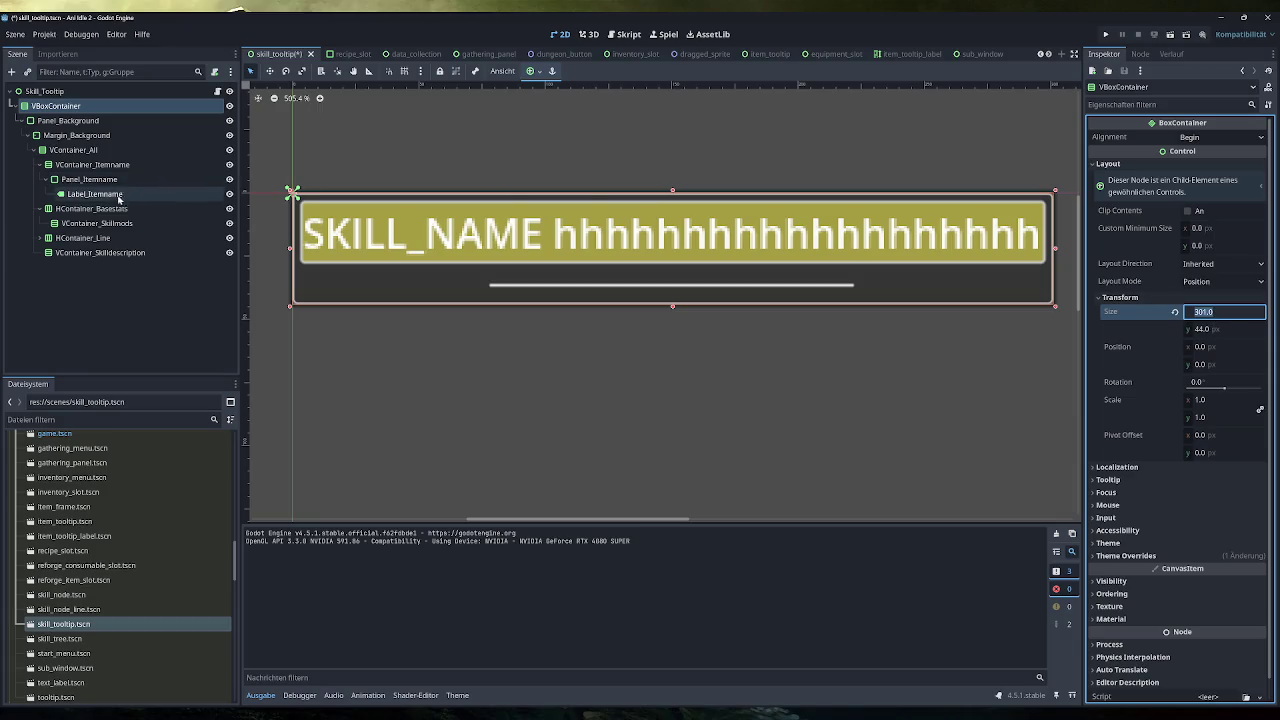
Remove the filler so the label reads SKILL_NAME, save the scene, and run the project.
click(95, 193)
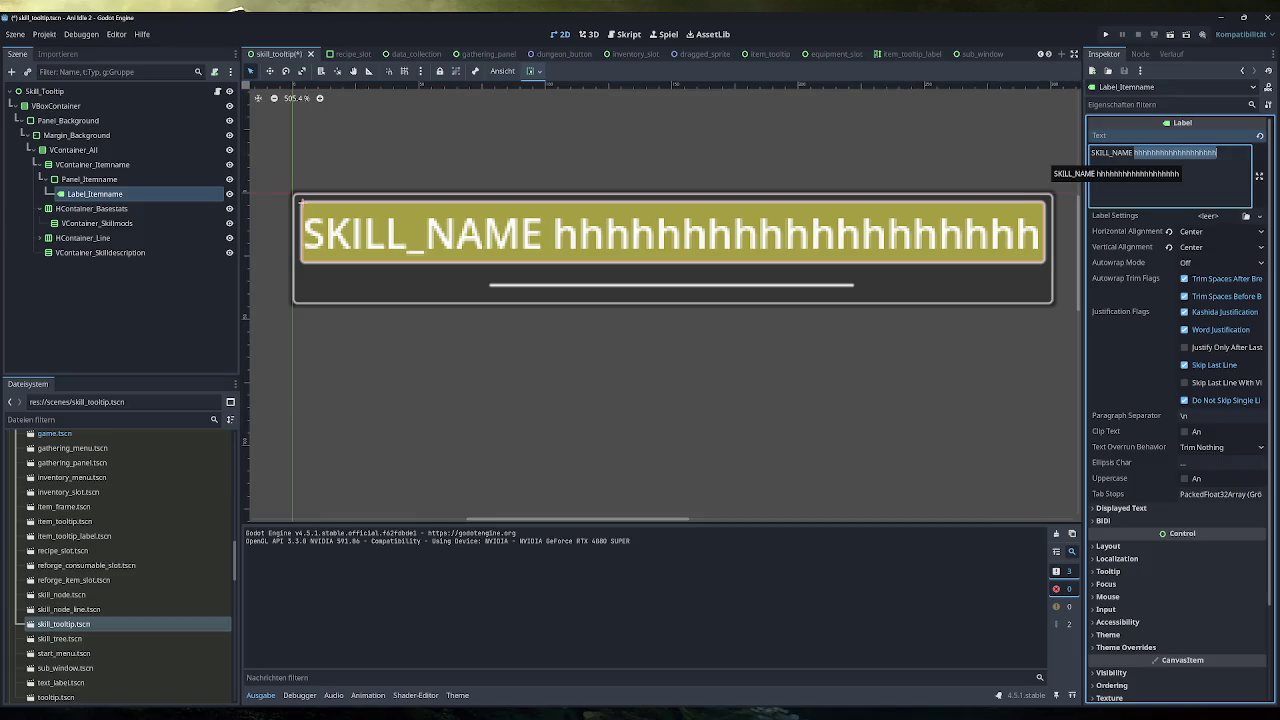
key(BackSpace)
click(1077, 92)
key(ctrl+s)
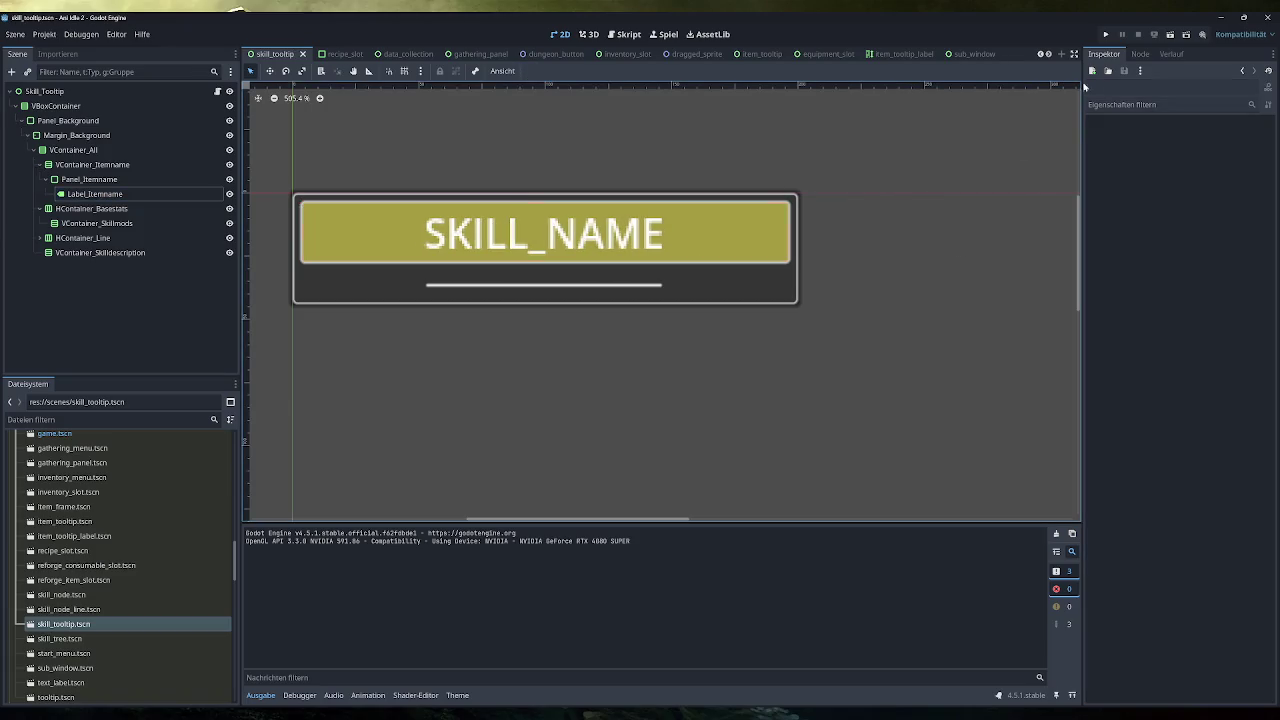
click(1105, 36)
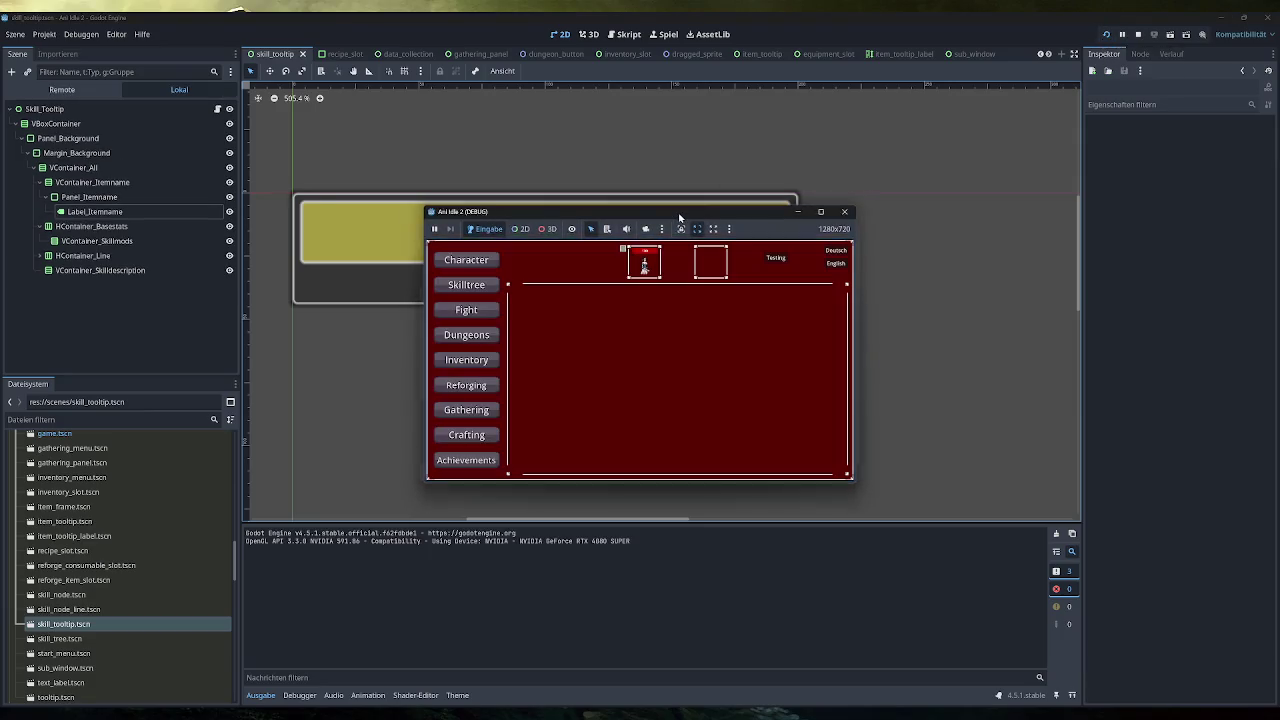
Maximize the game, open the Skilltree, check tooltip placement over two skill nodes, then close it.
double_click(679, 217)
click(170, 168)
mouse_move(738, 425)
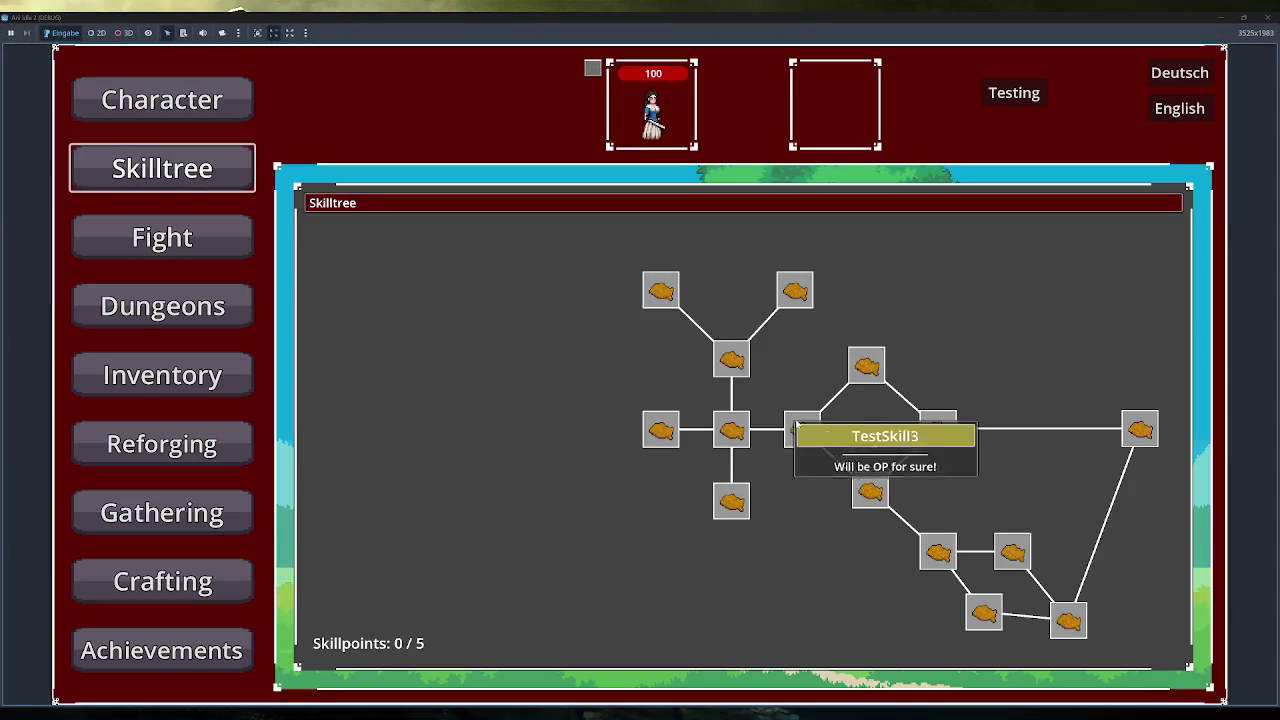
mouse_move(922, 431)
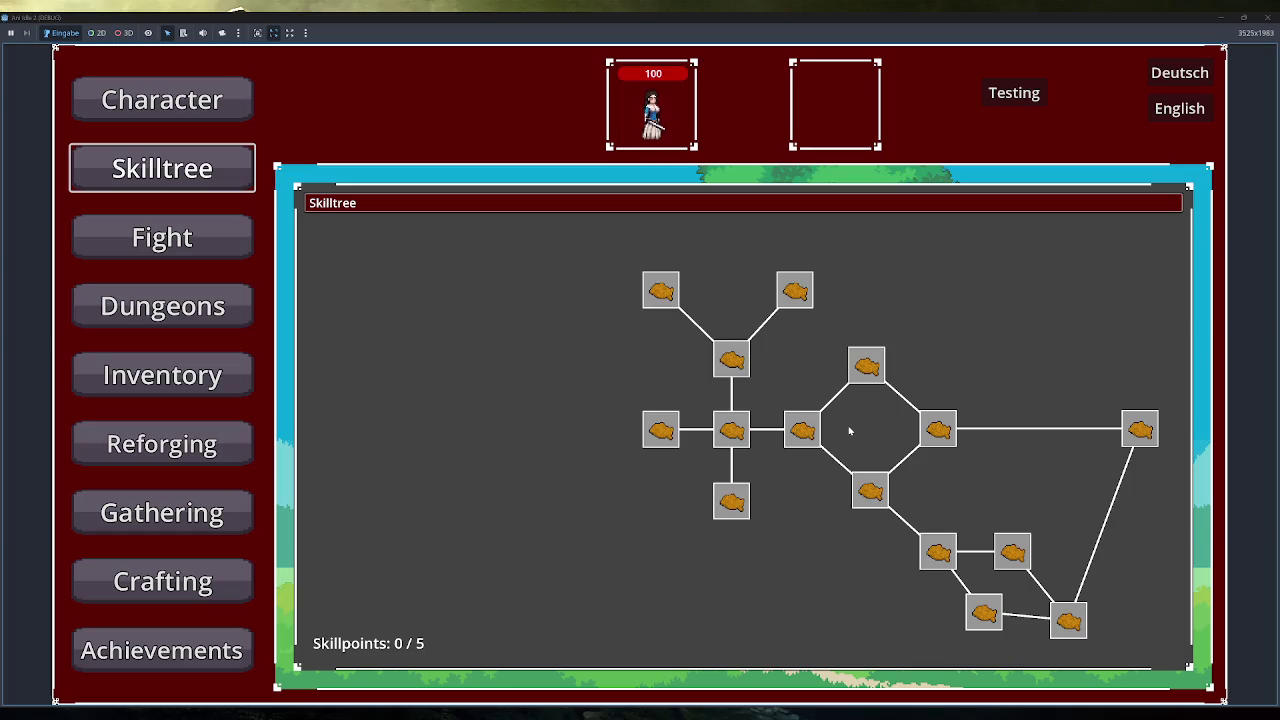
click(1268, 17)
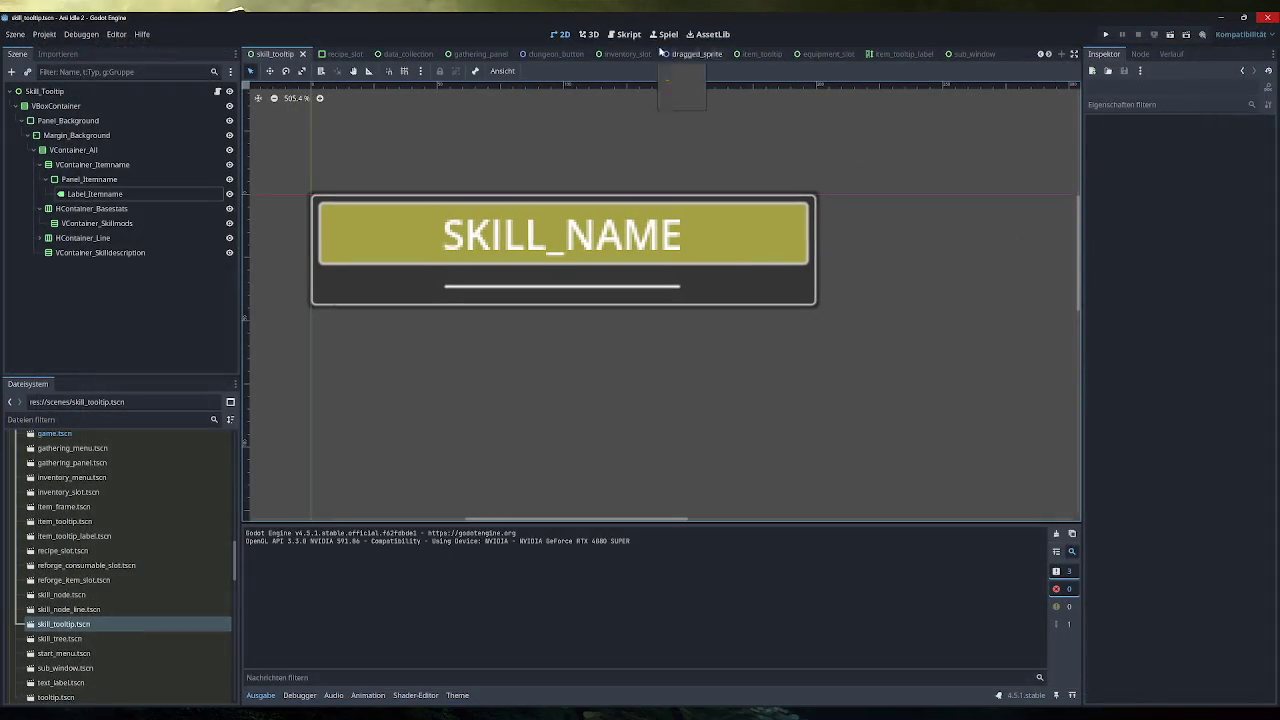
Look through the skill_node.gd and inventory_menu.gd scripts.
click(628, 34)
click(700, 185)
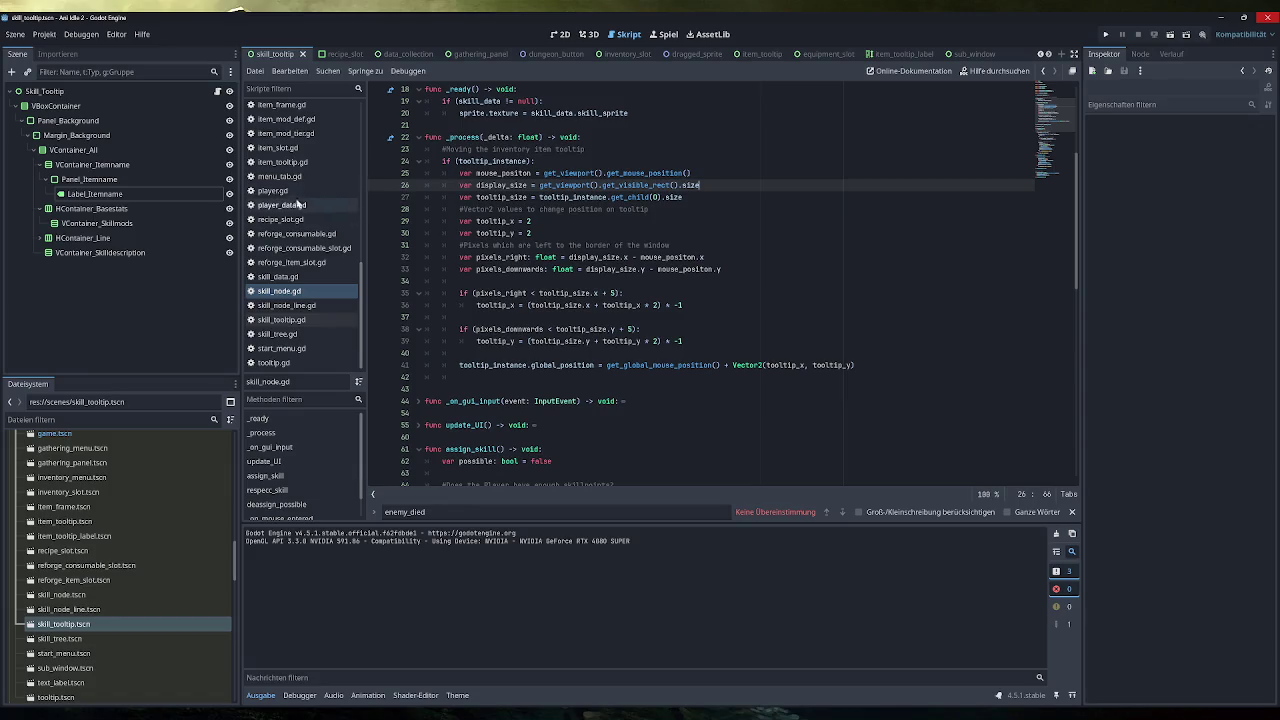
scroll(300, 220, up, 3)
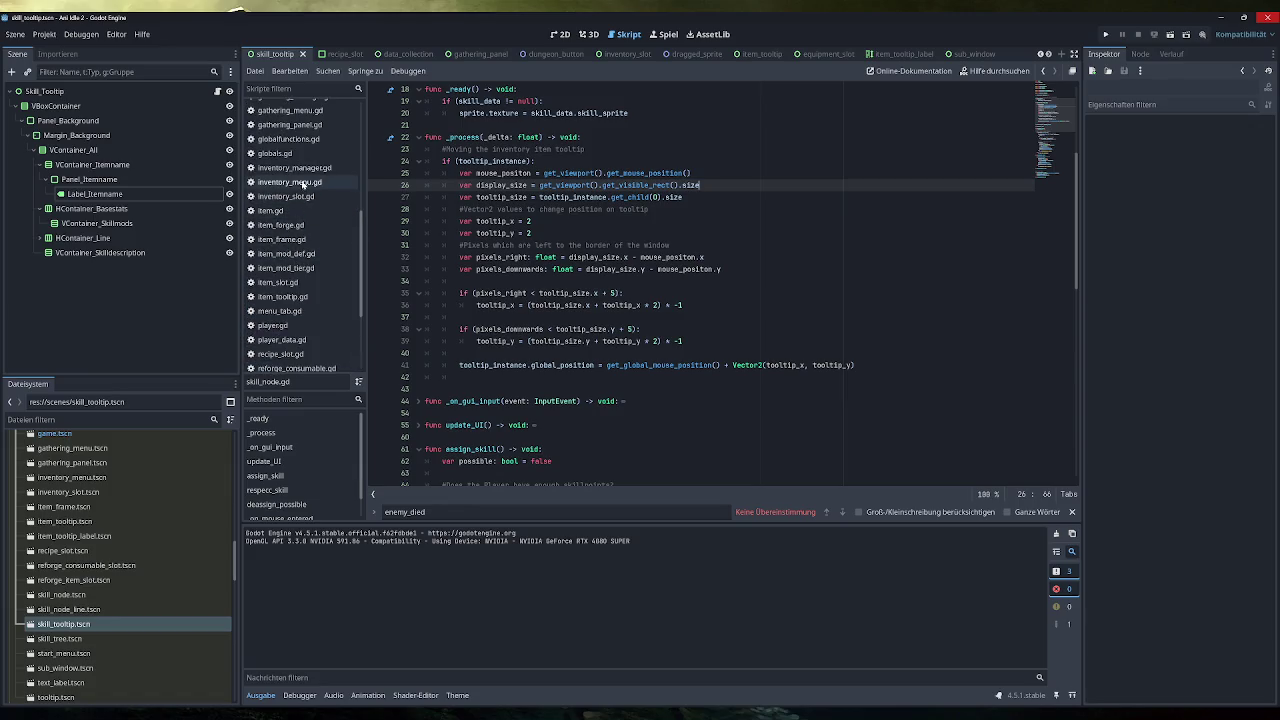
click(302, 182)
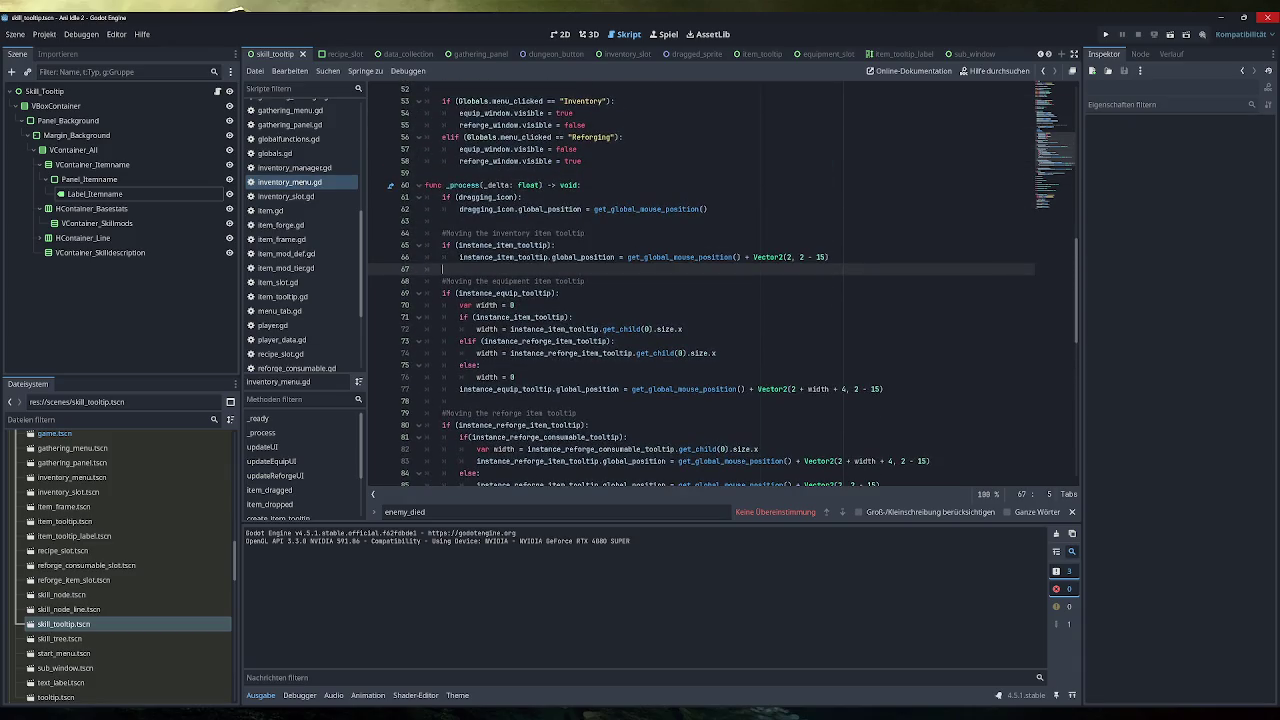
scroll(641, 269, down, 3)
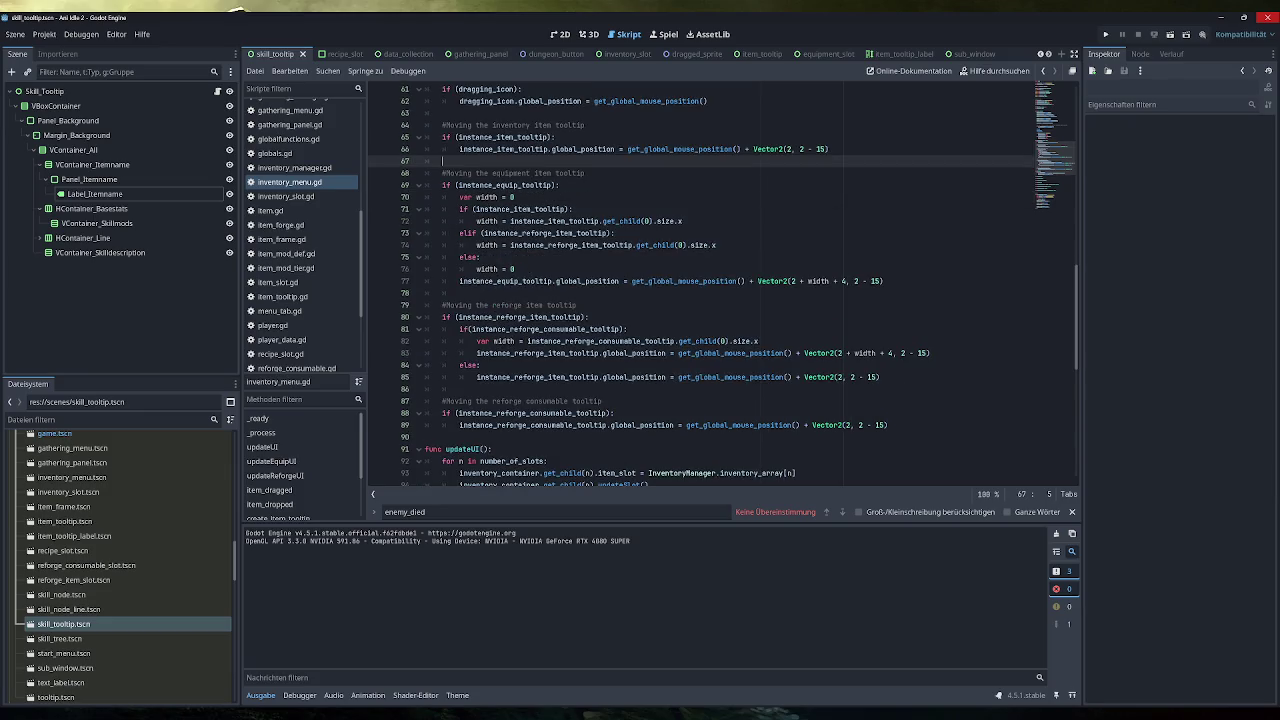
scroll(305, 292, down, 5)
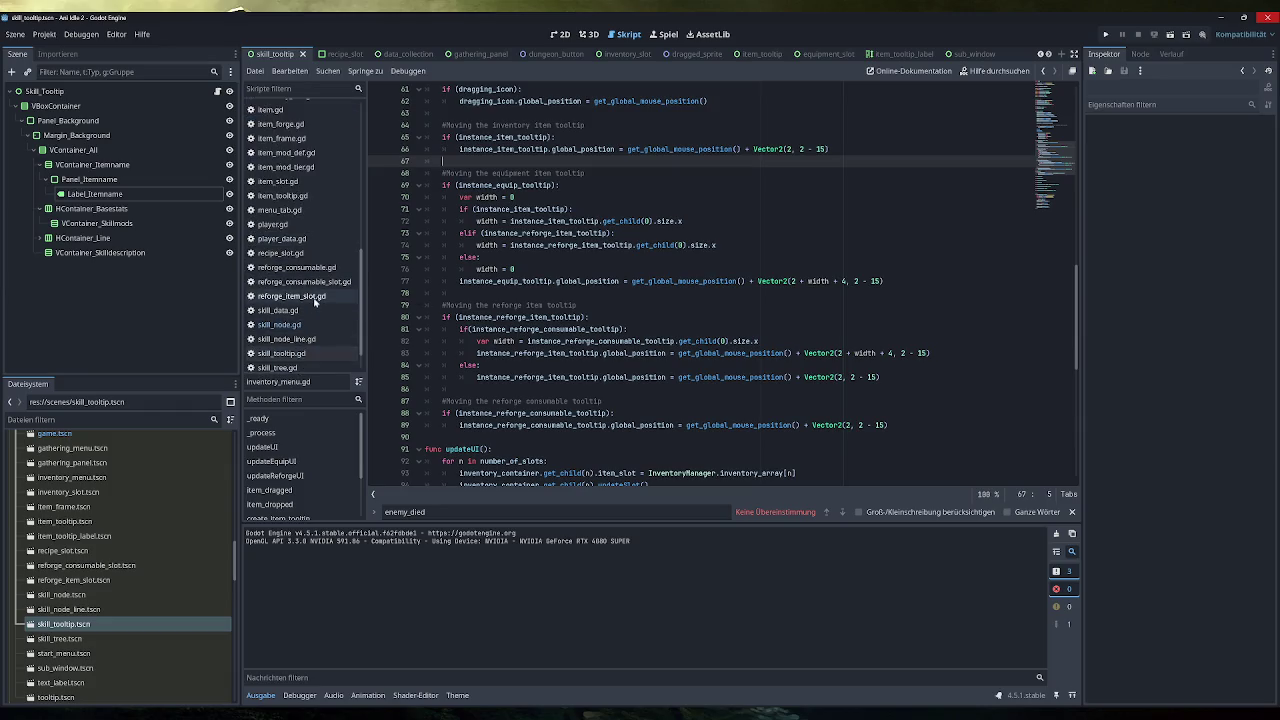
scroll(312, 300, down, 2)
scroll(312, 318, up, 10)
Open crafting_menu.gd, unfold _process at line 51, and launch the game.
click(298, 180)
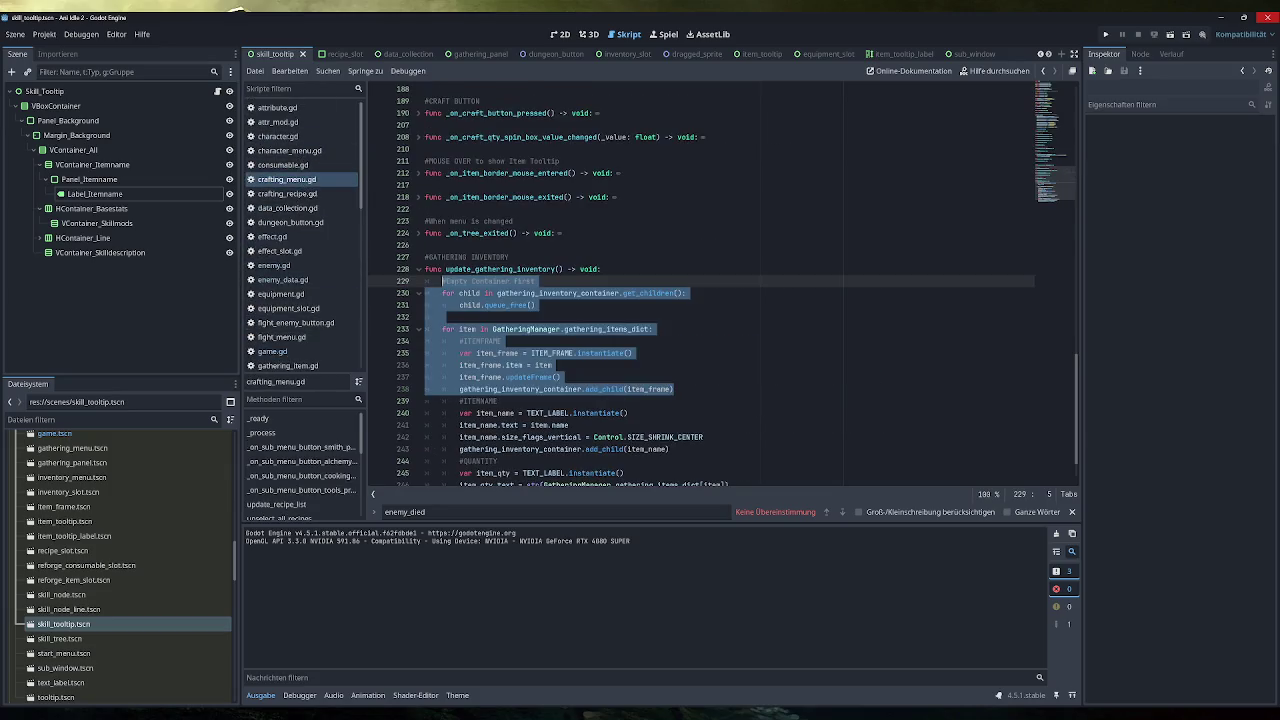
click(520, 341)
scroll(520, 341, down, 2)
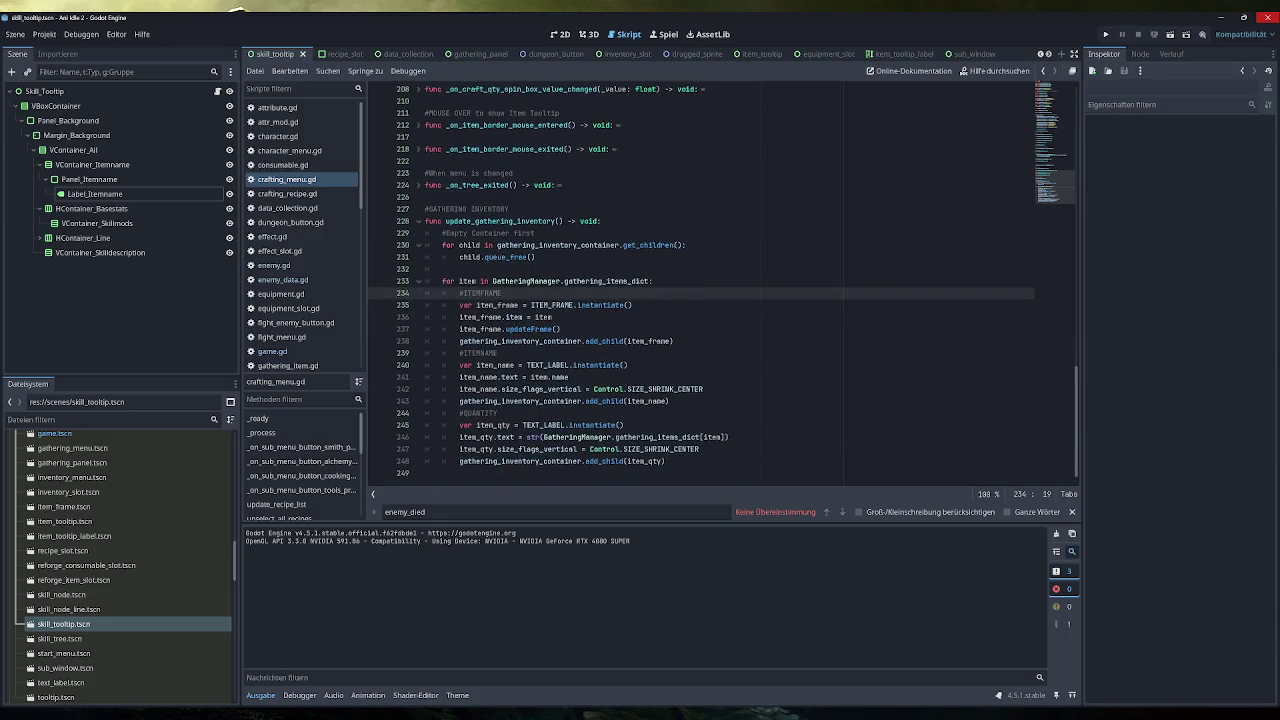
scroll(720, 280, up, 5)
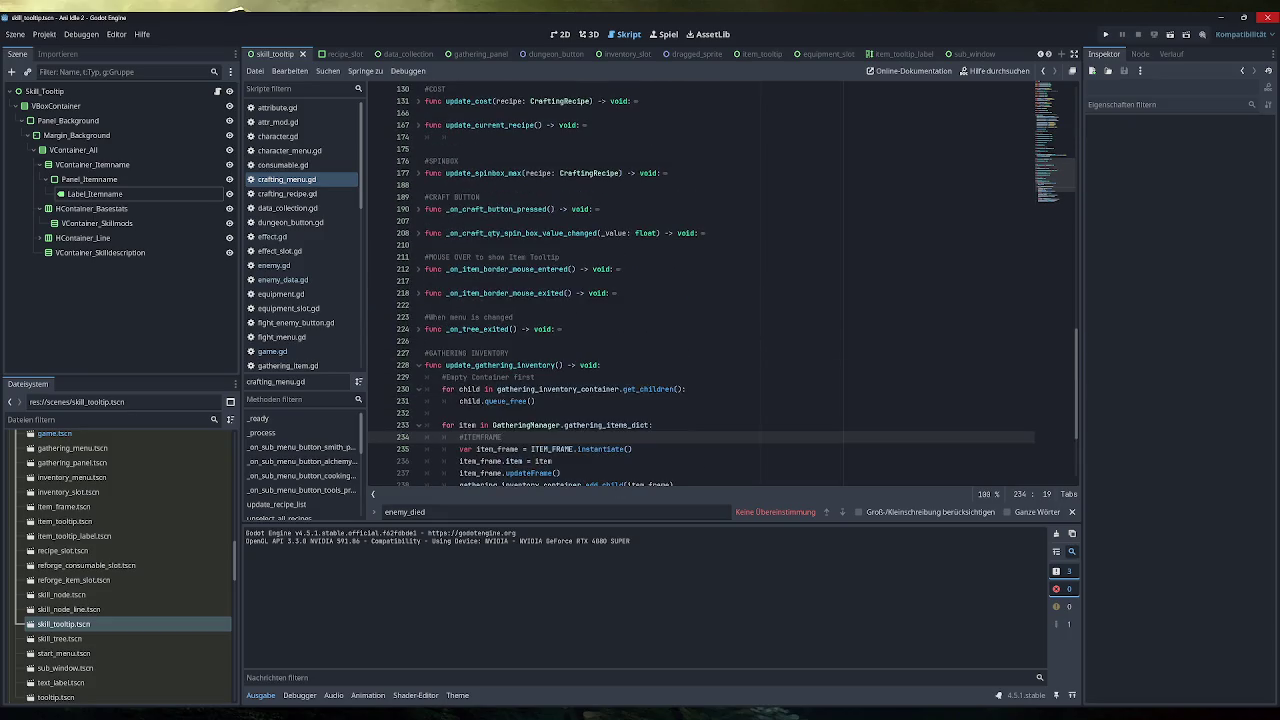
scroll(720, 280, up, 4)
scroll(720, 280, up, 2)
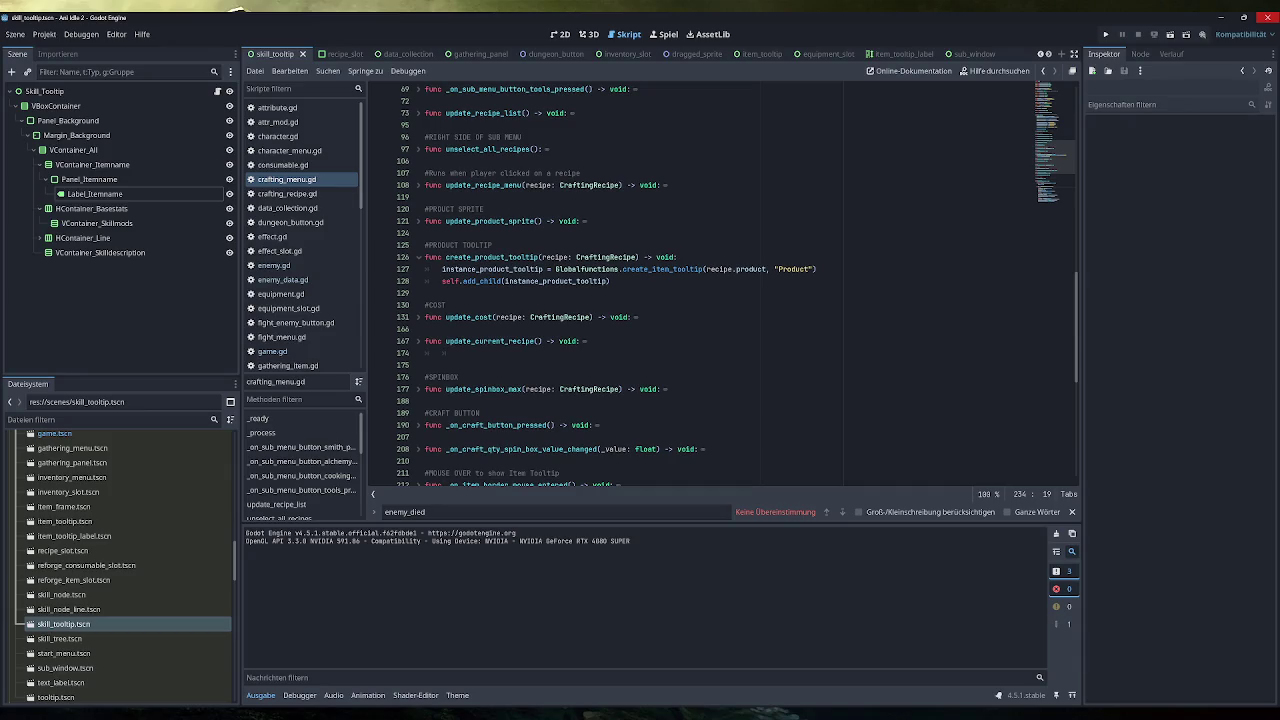
scroll(720, 285, up, 9)
click(419, 305)
scroll(540, 305, down, 1)
mouse_move(540, 305)
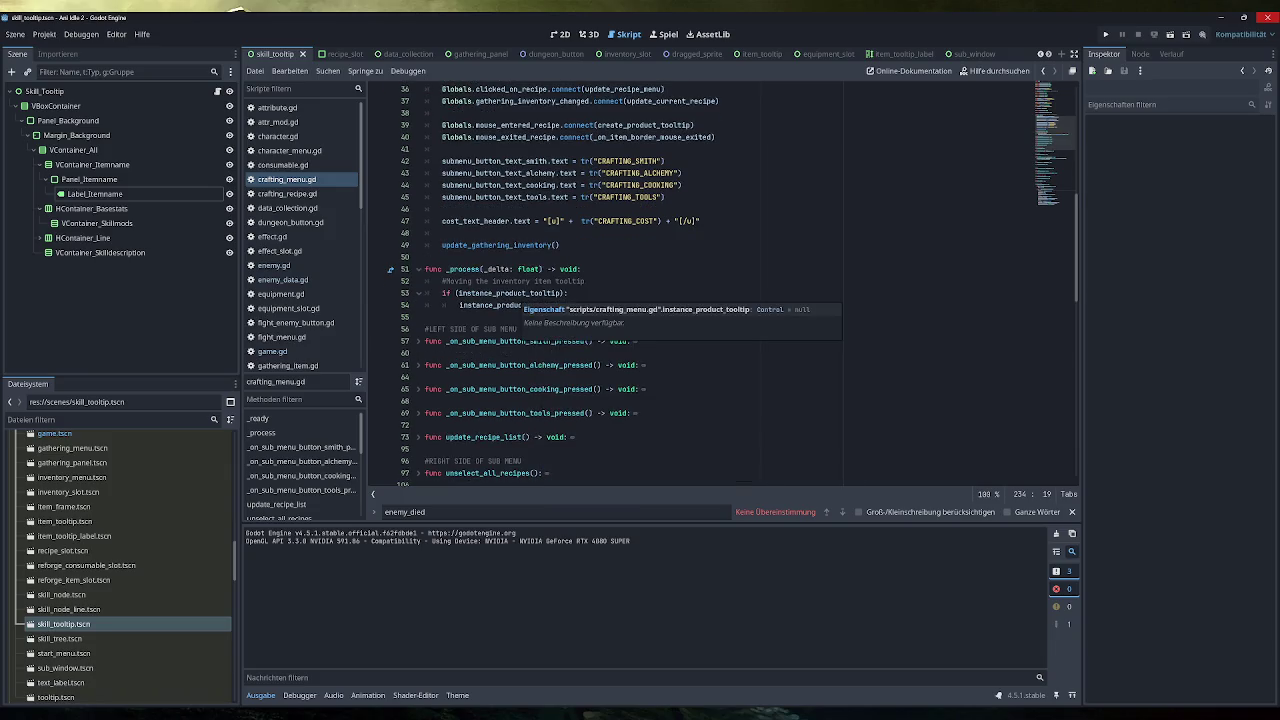
click(1106, 34)
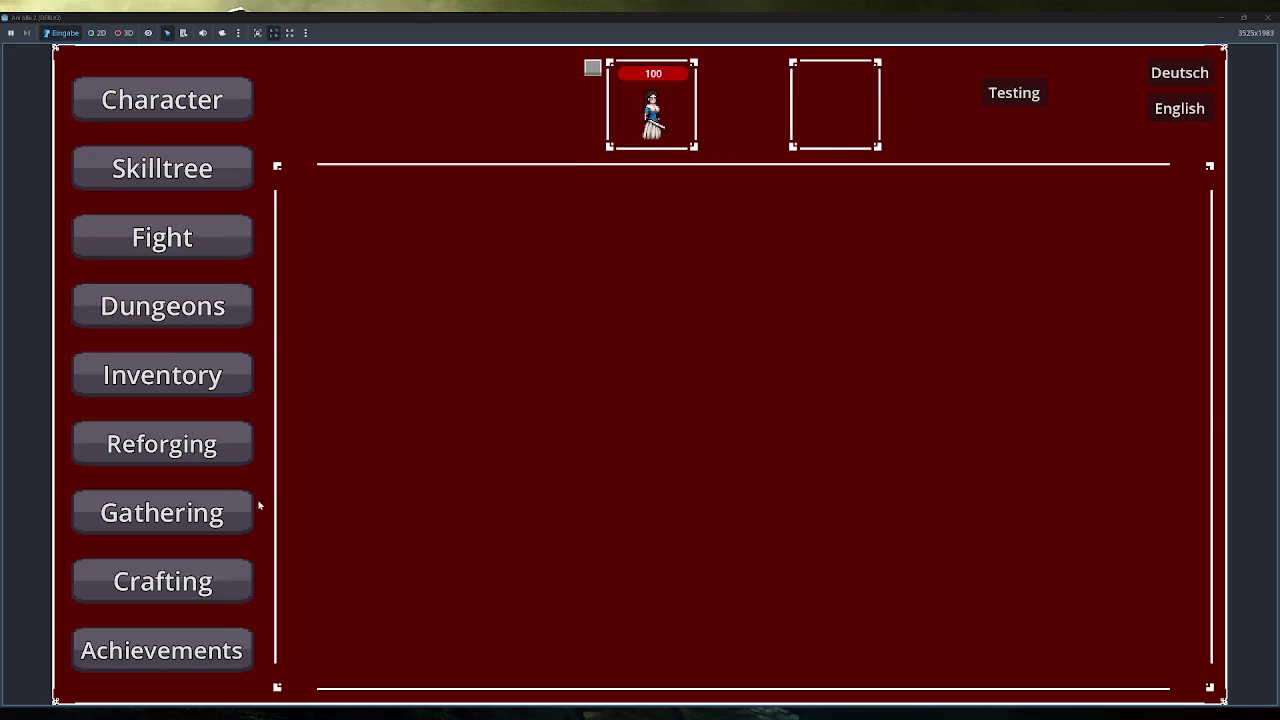
click(200, 585)
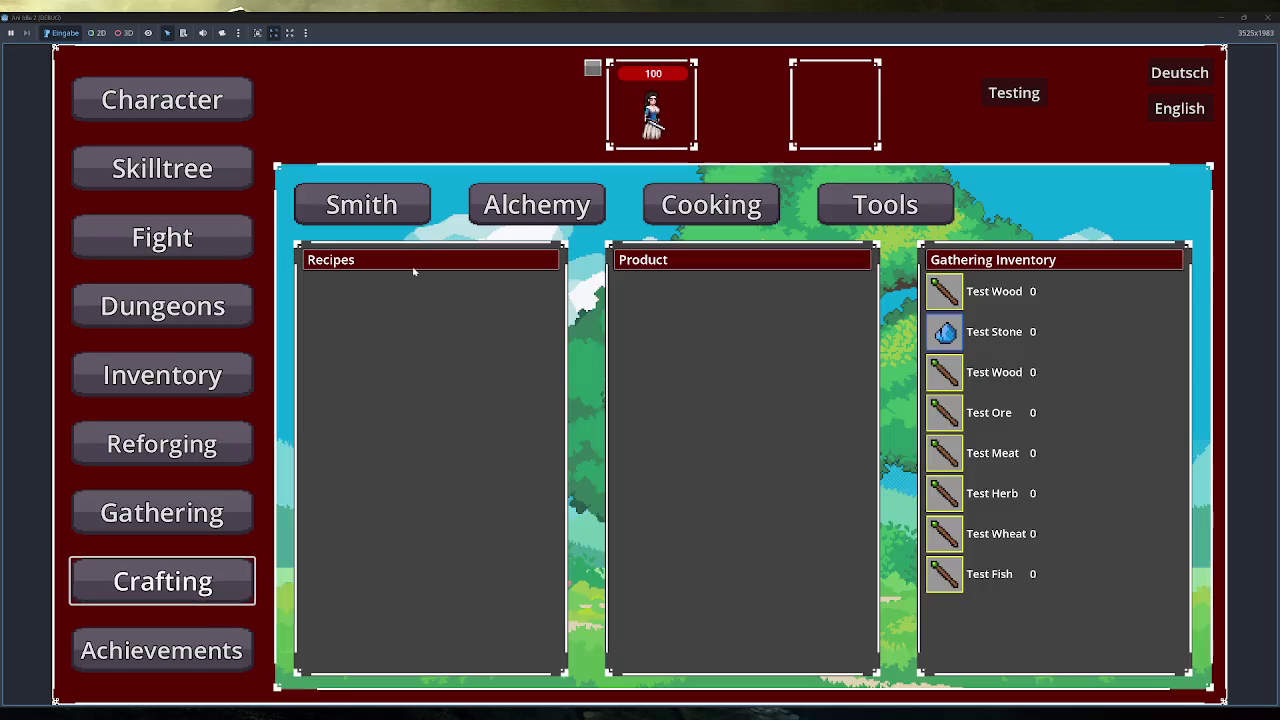
mouse_move(394, 294)
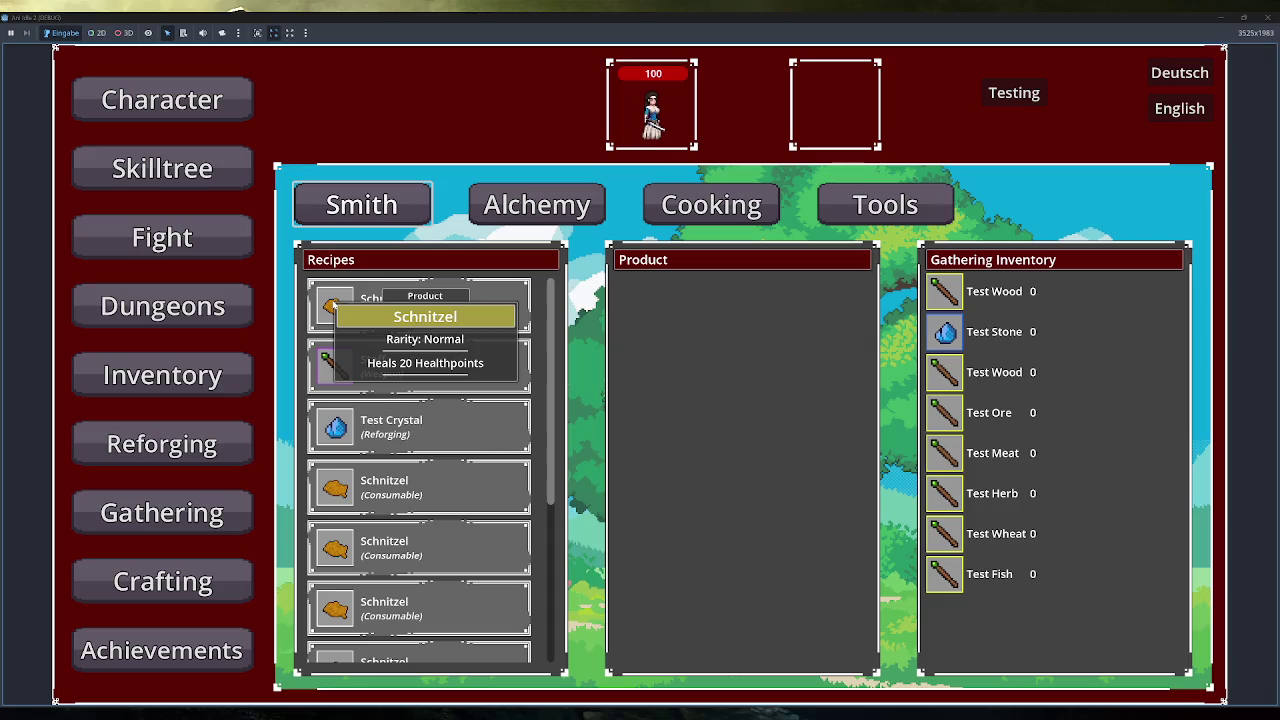
mouse_move(328, 372)
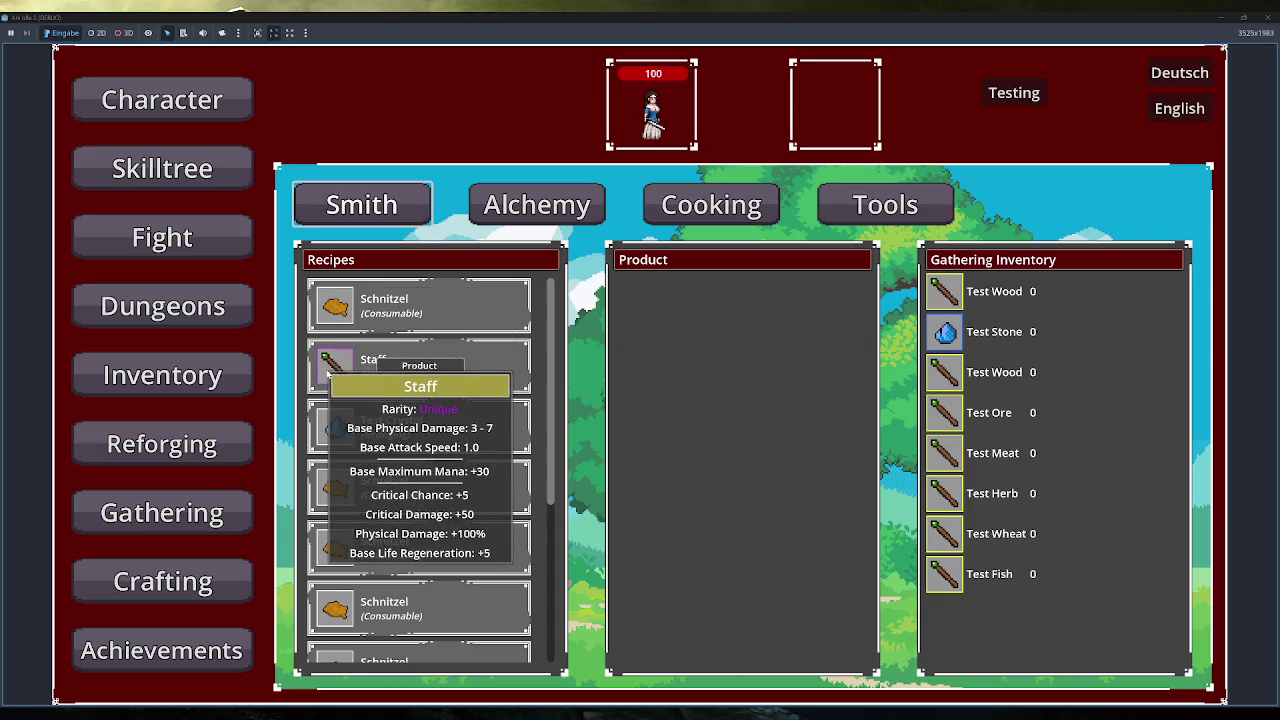
mouse_move(345, 608)
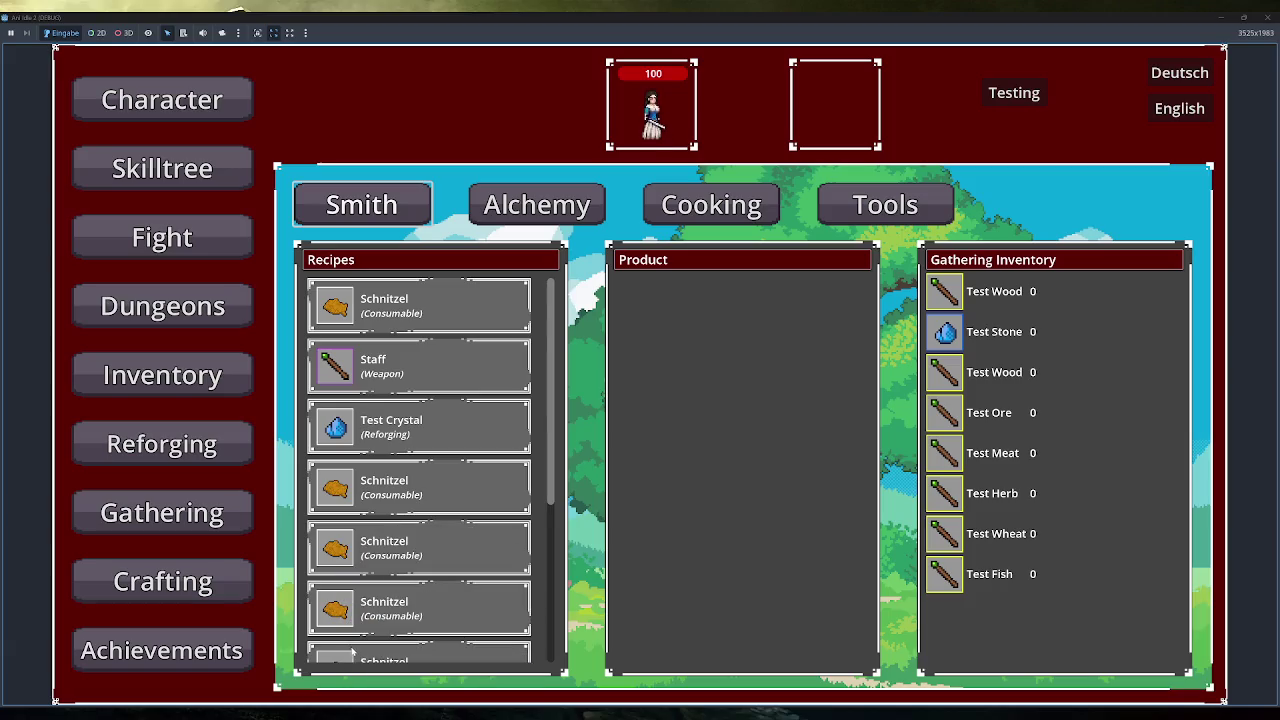
scroll(347, 658, down, 3)
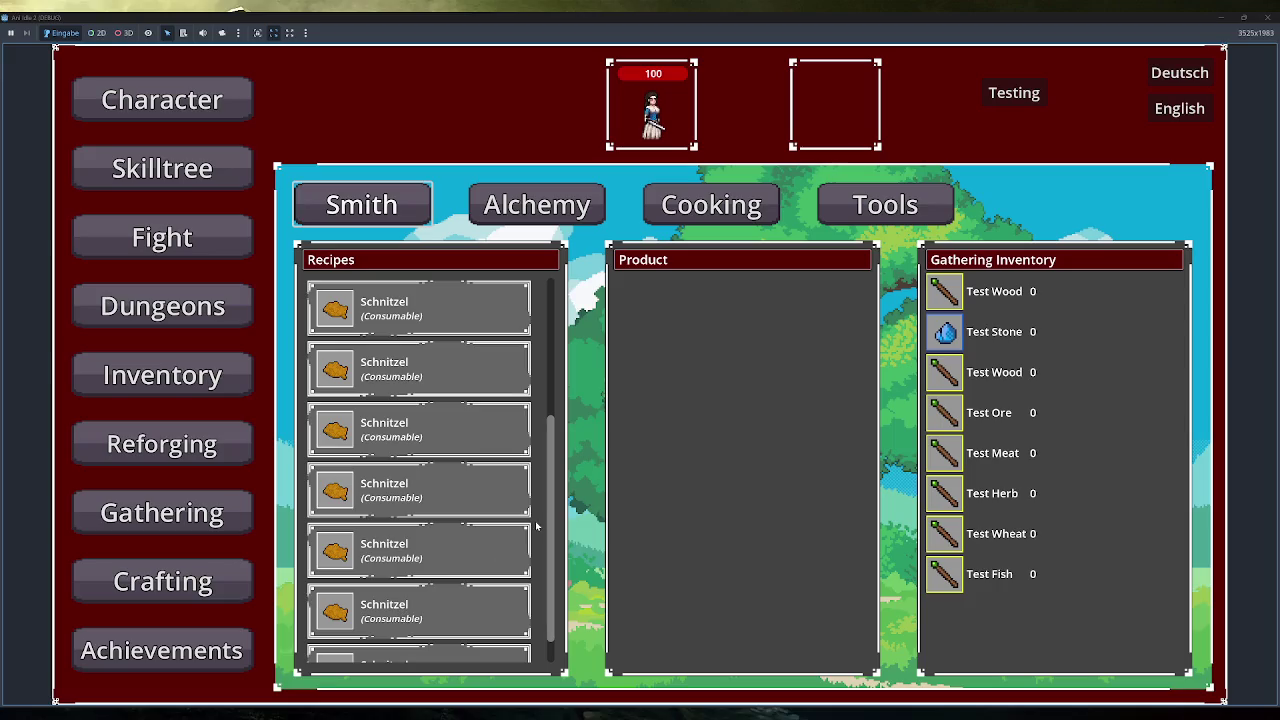
scroll(420, 580, up, 3)
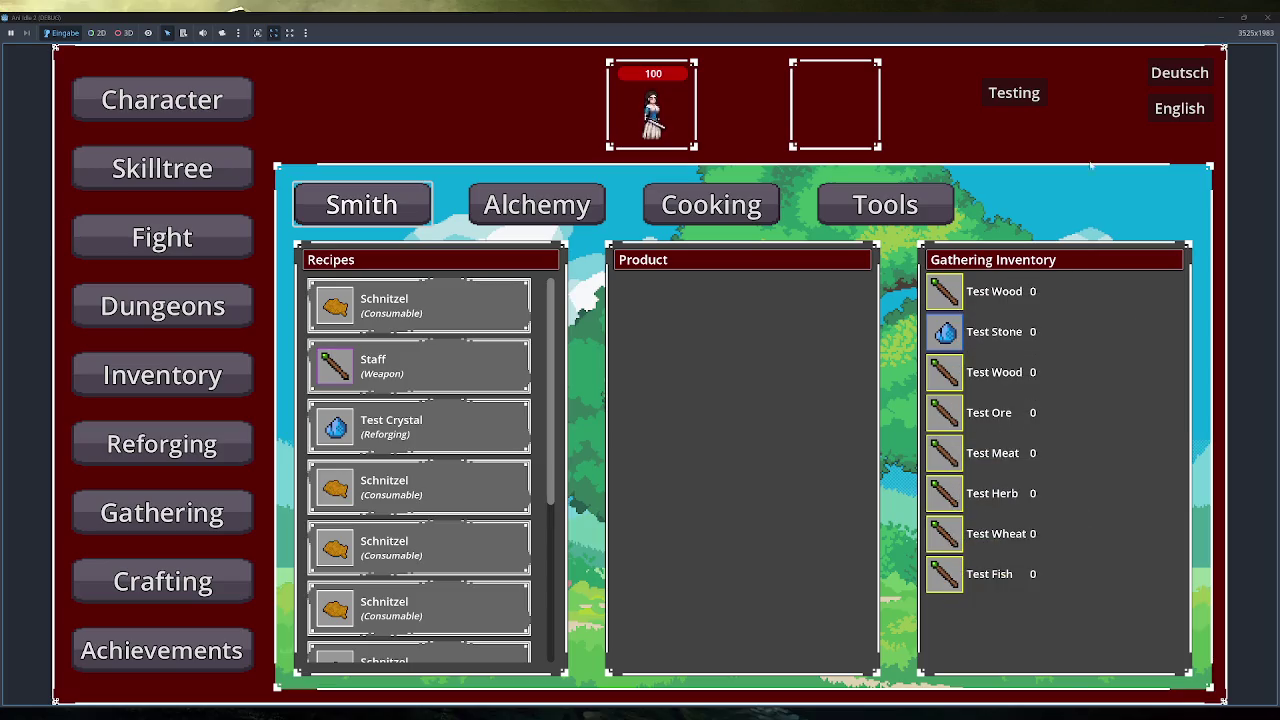
key(F8)
scroll(300, 323, down, 5)
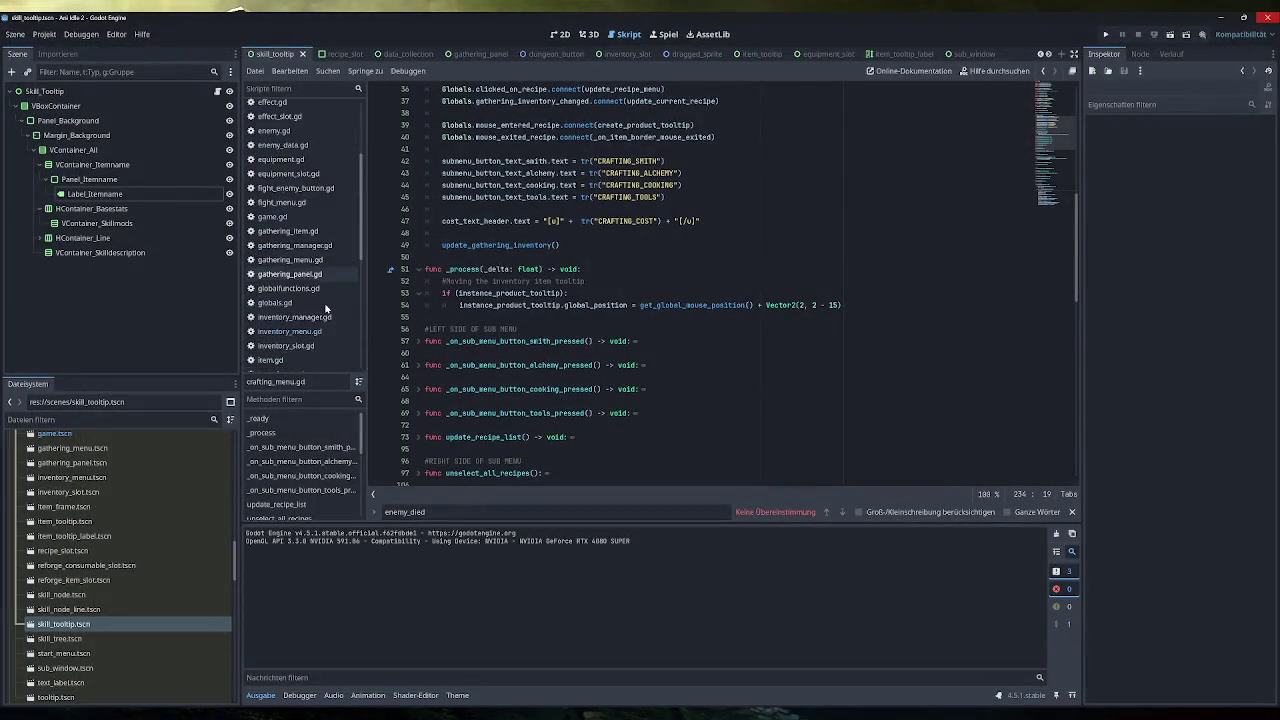
click(285, 355)
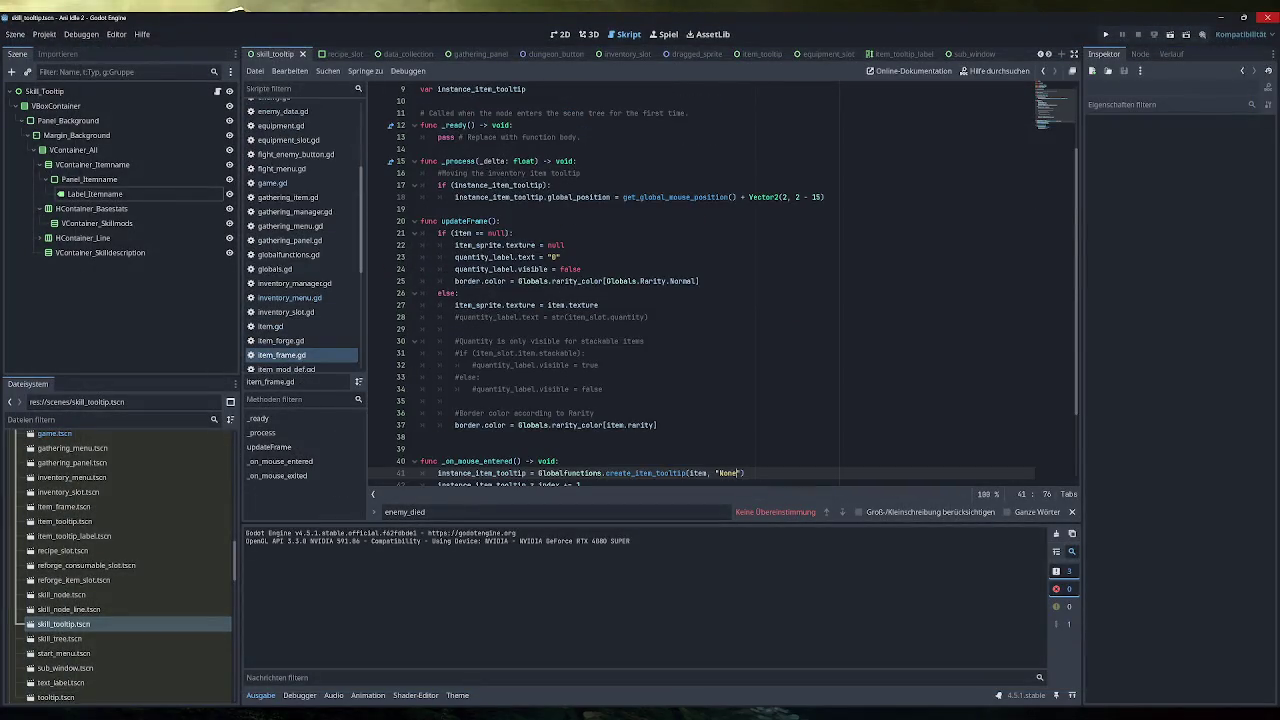
scroll(720, 286, down, 1)
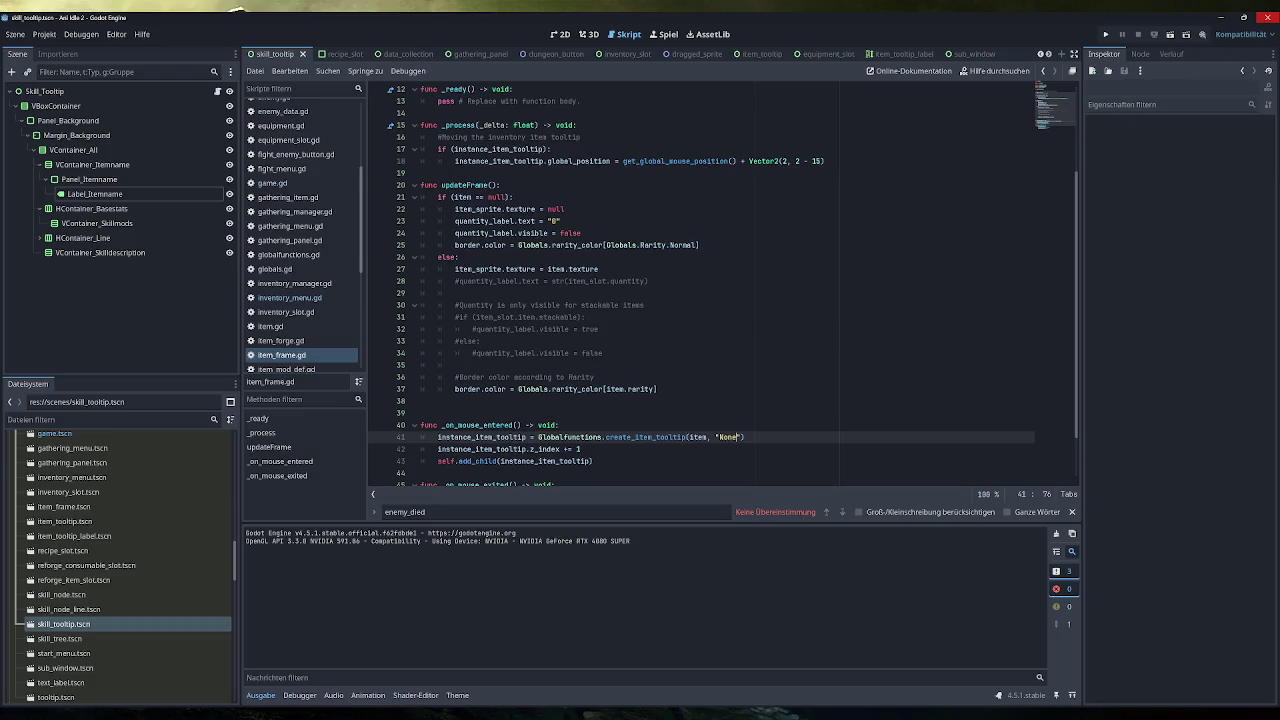
scroll(309, 261, up, 3)
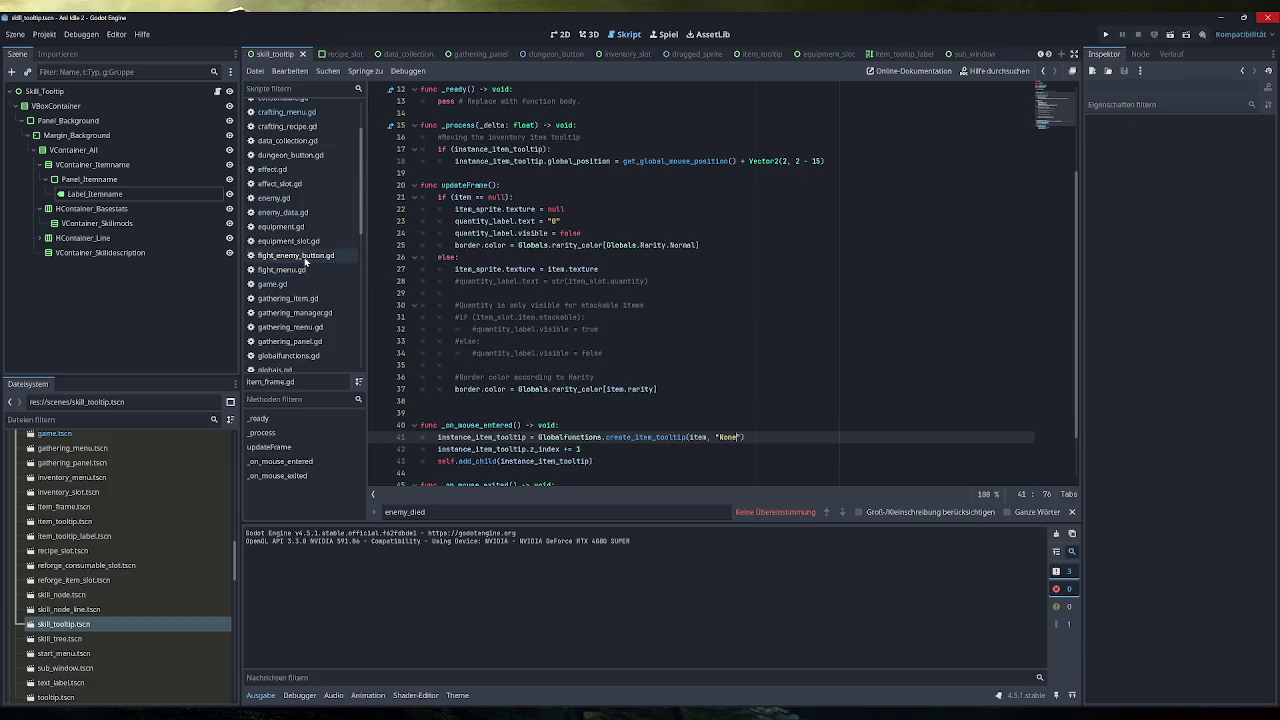
click(301, 328)
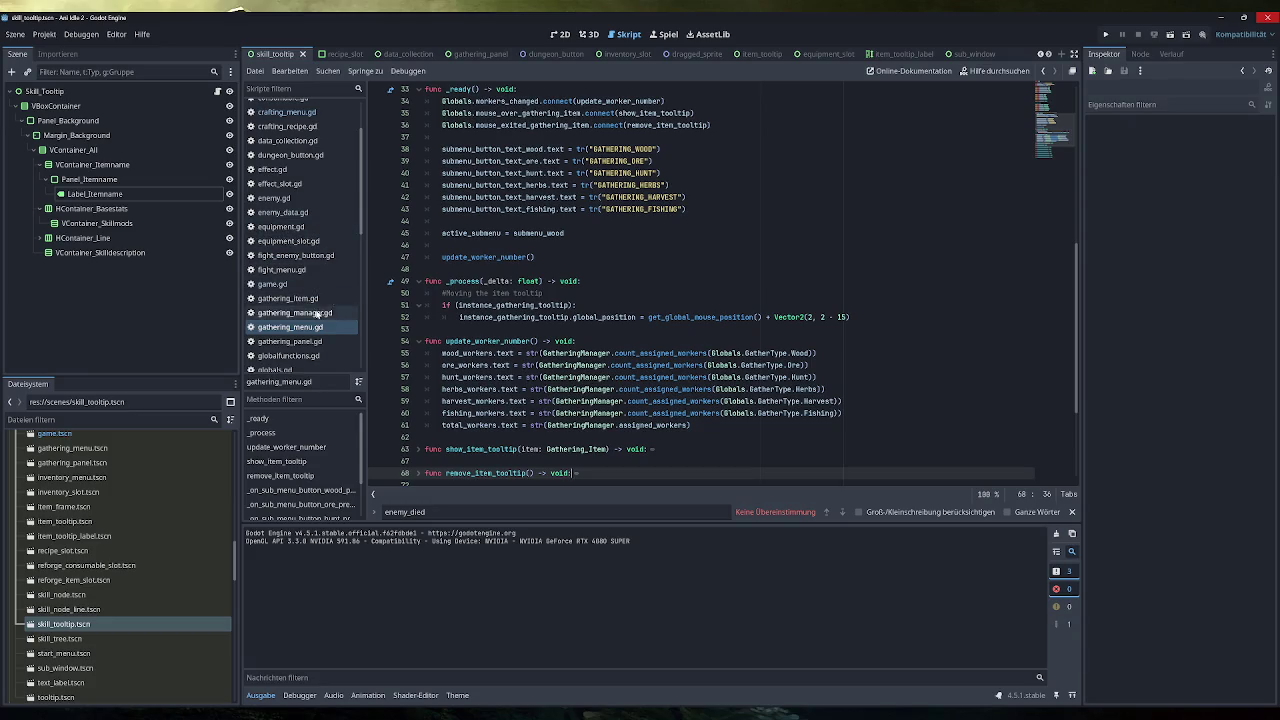
scroll(306, 288, up, 2)
click(290, 179)
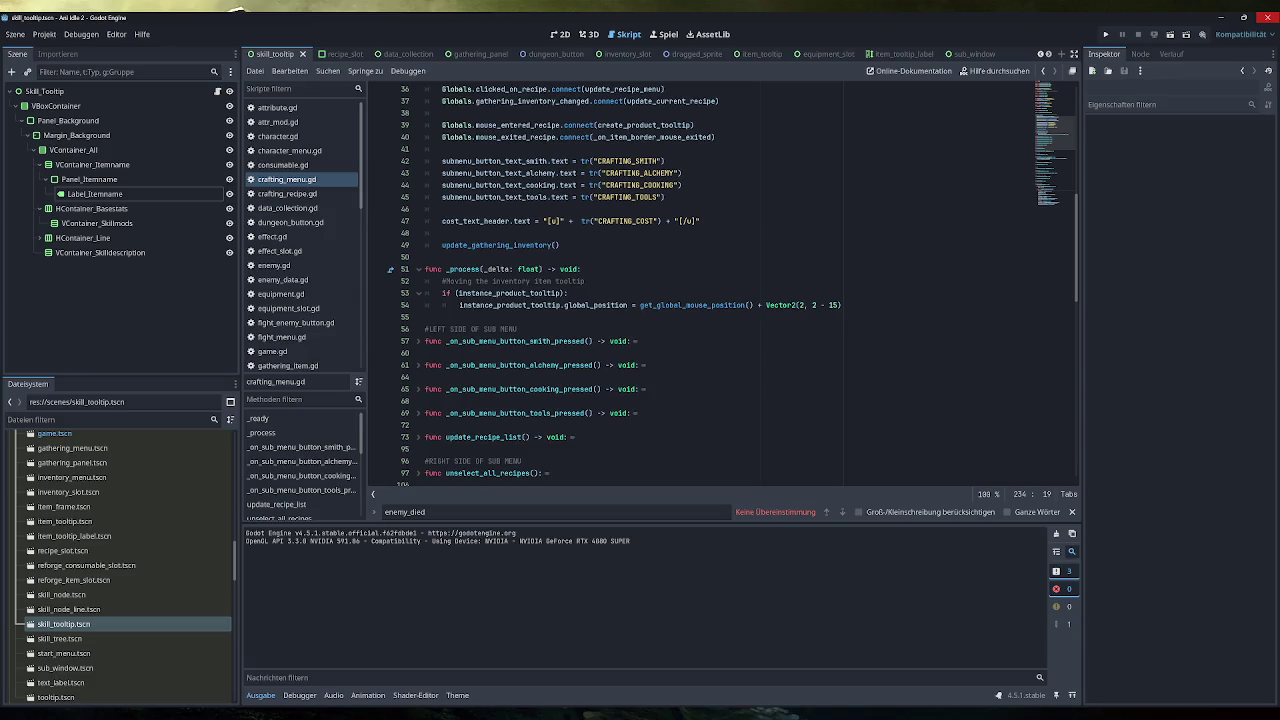
click(559, 305)
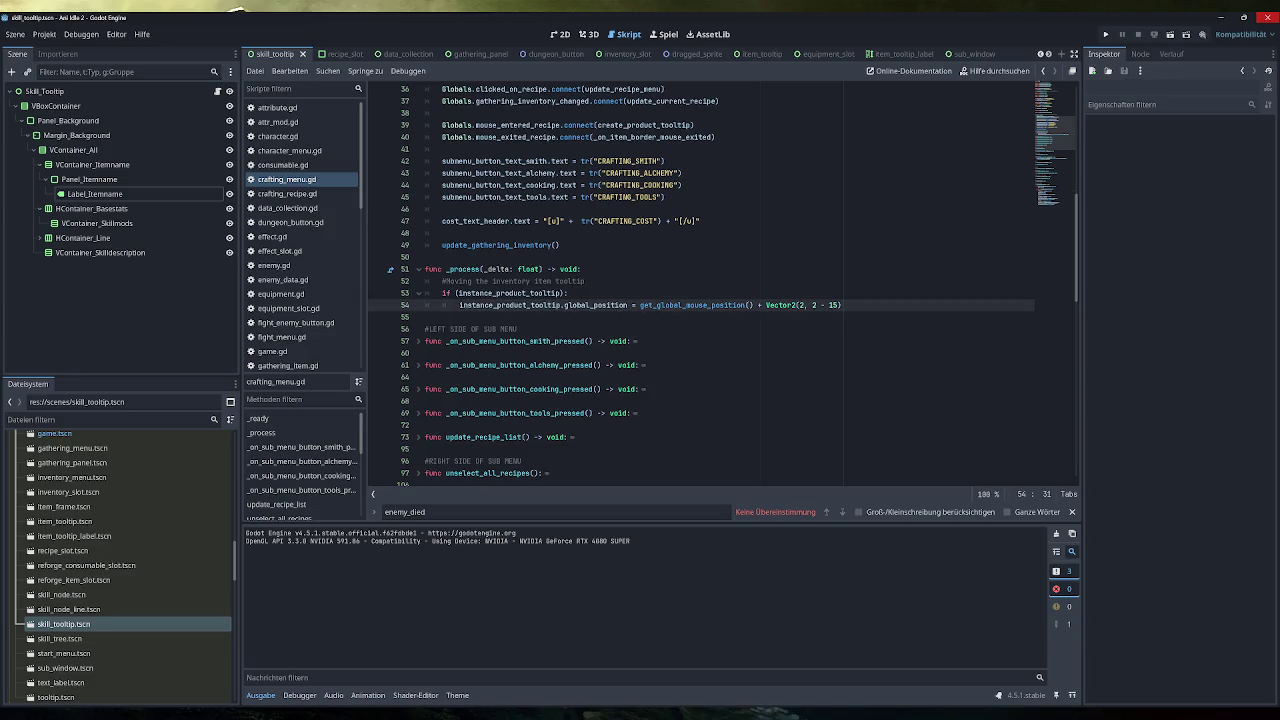
click(570, 293)
scroll(290, 313, down, 1)
scroll(290, 313, down, 7)
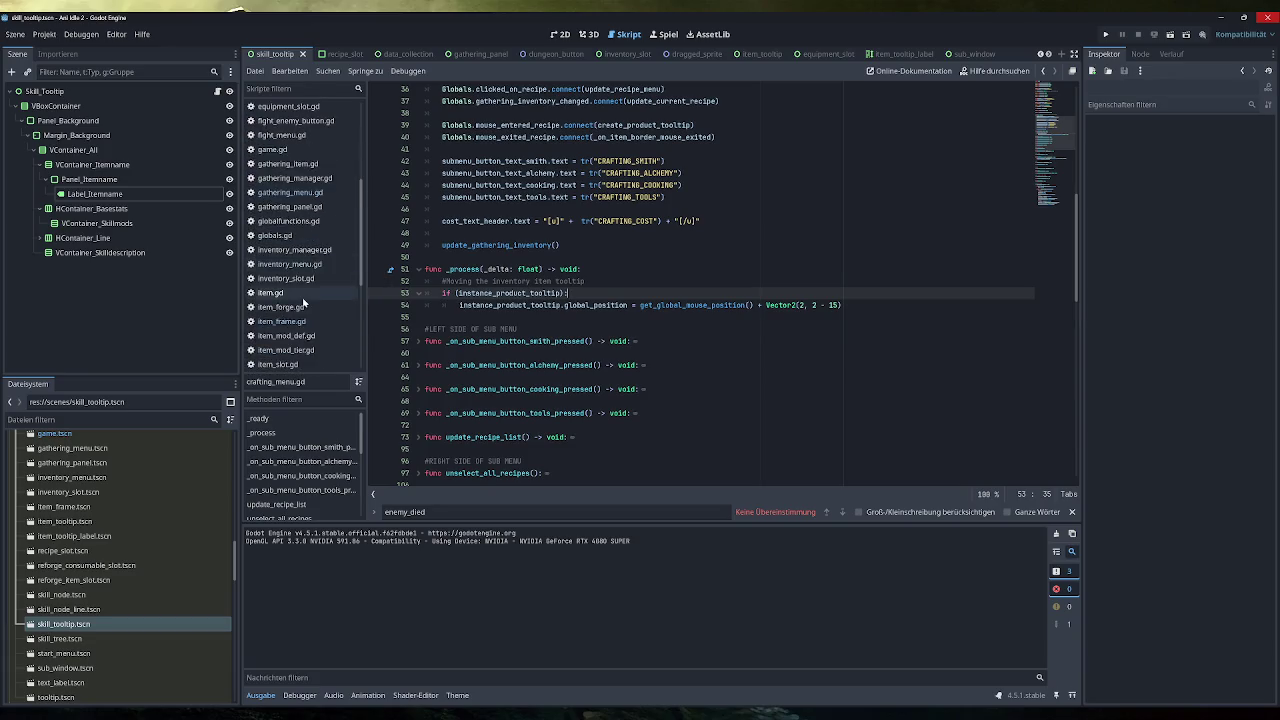
scroll(302, 296, down, 6)
click(290, 291)
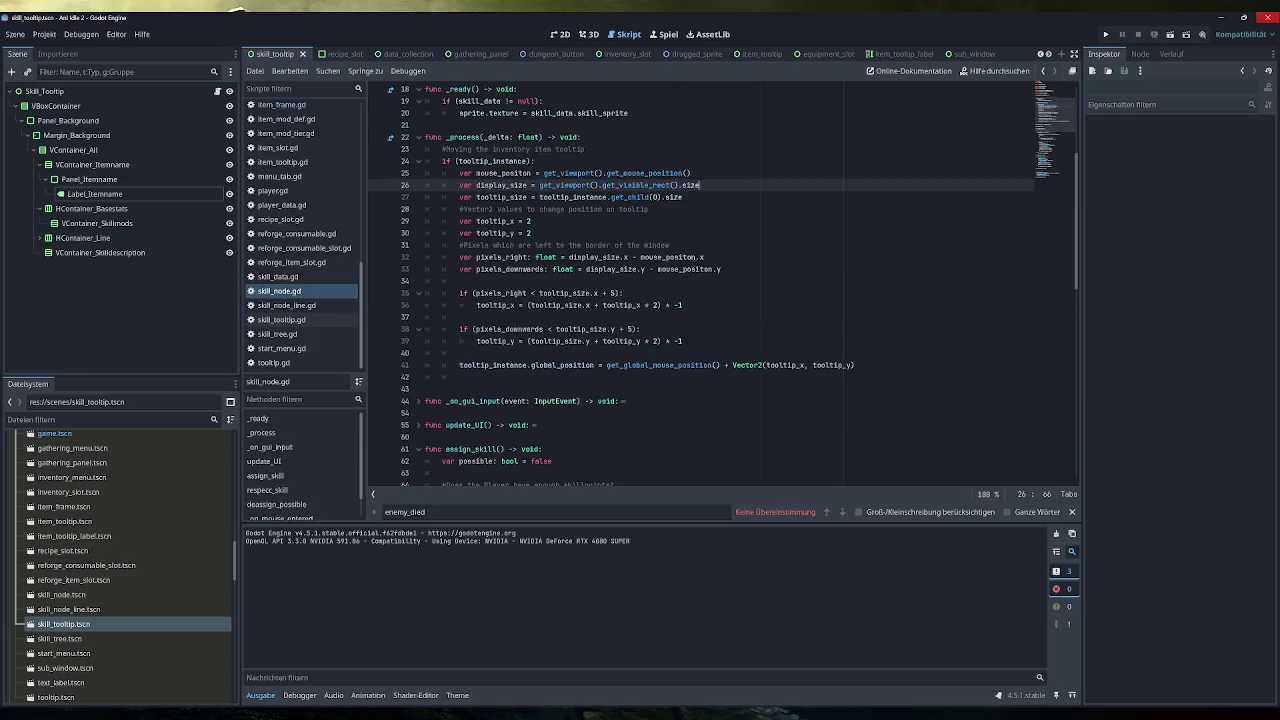
mouse_move(855, 365)
mouse_down()
mouse_move(820, 365)
mouse_move(459, 173)
mouse_up()
key(ctrl+c)
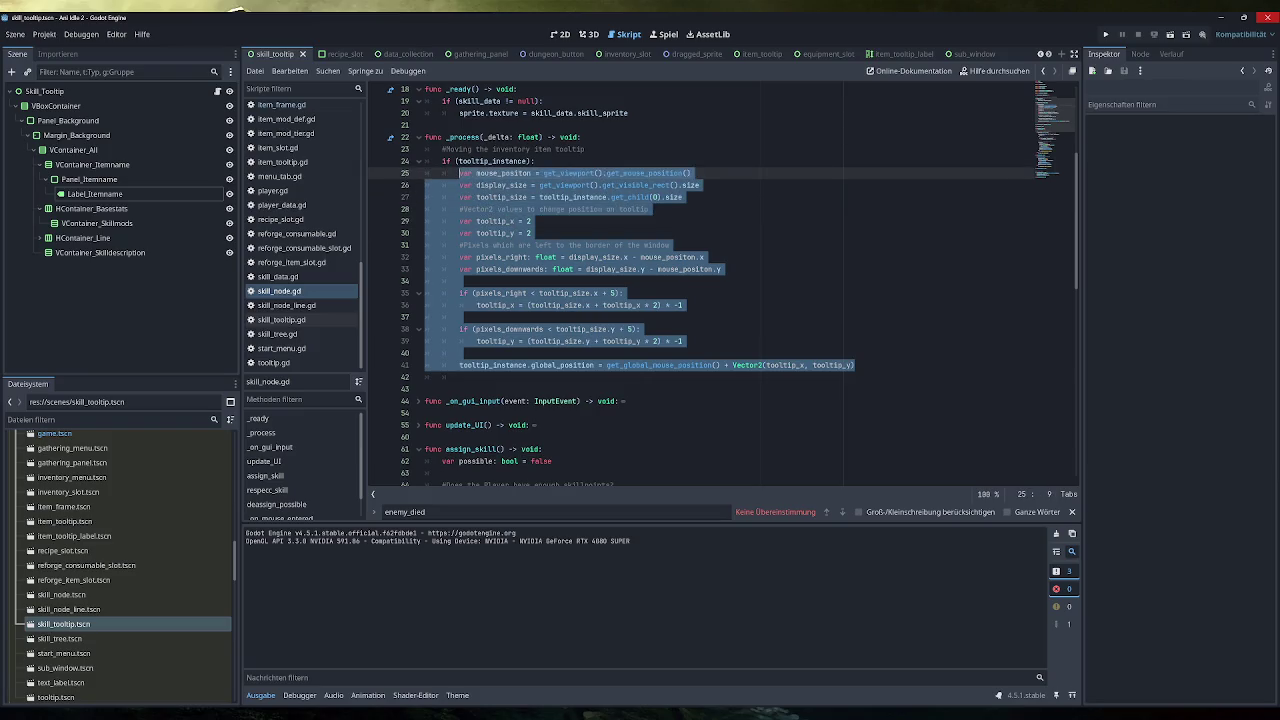
scroll(307, 200, up, 9)
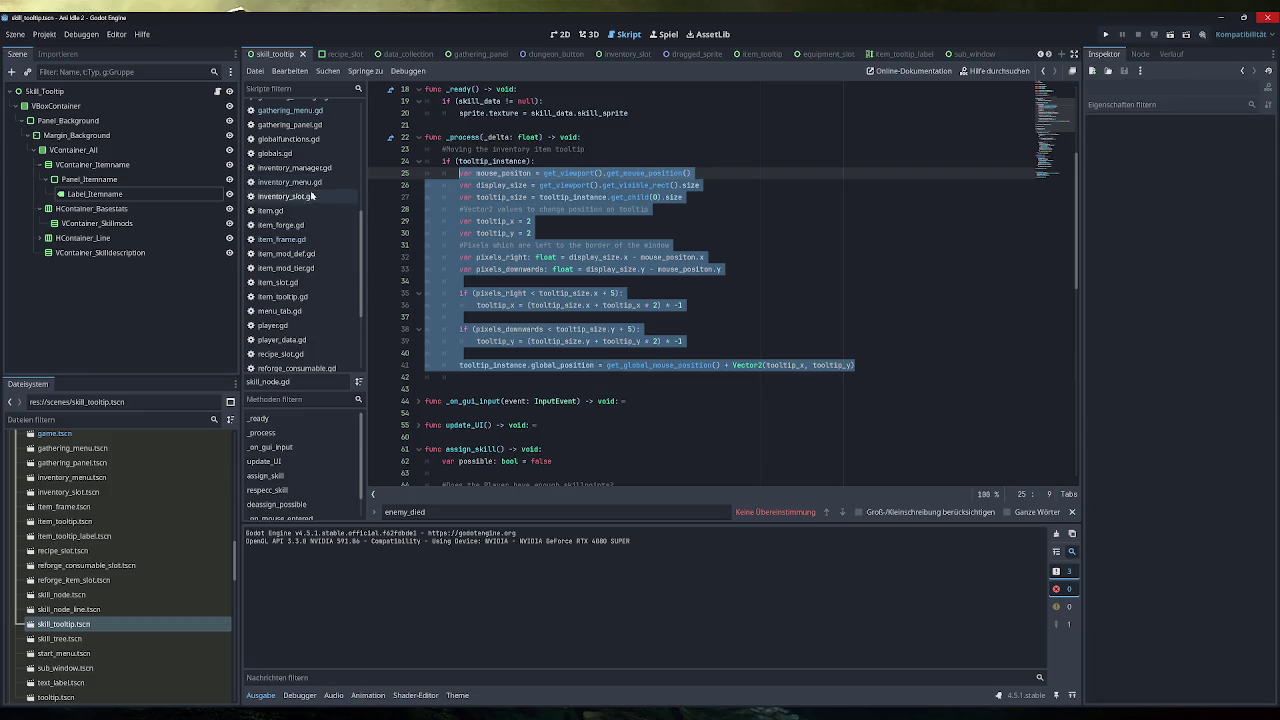
scroll(300, 290, up, 4)
click(290, 179)
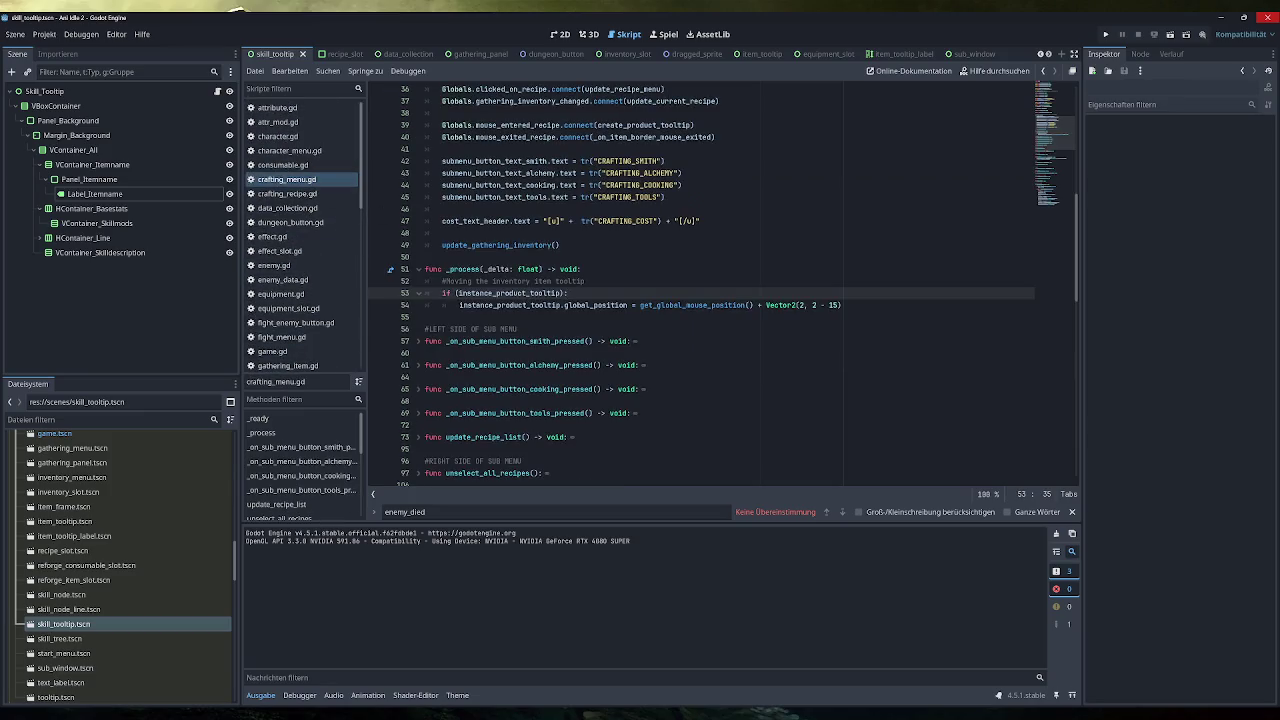
Paste the edge-aware positioning code and rename tooltip_instance to instance_product_tooltip on lines 56 and 70.
key(ctrl+v)
scroll(700, 300, down, 2)
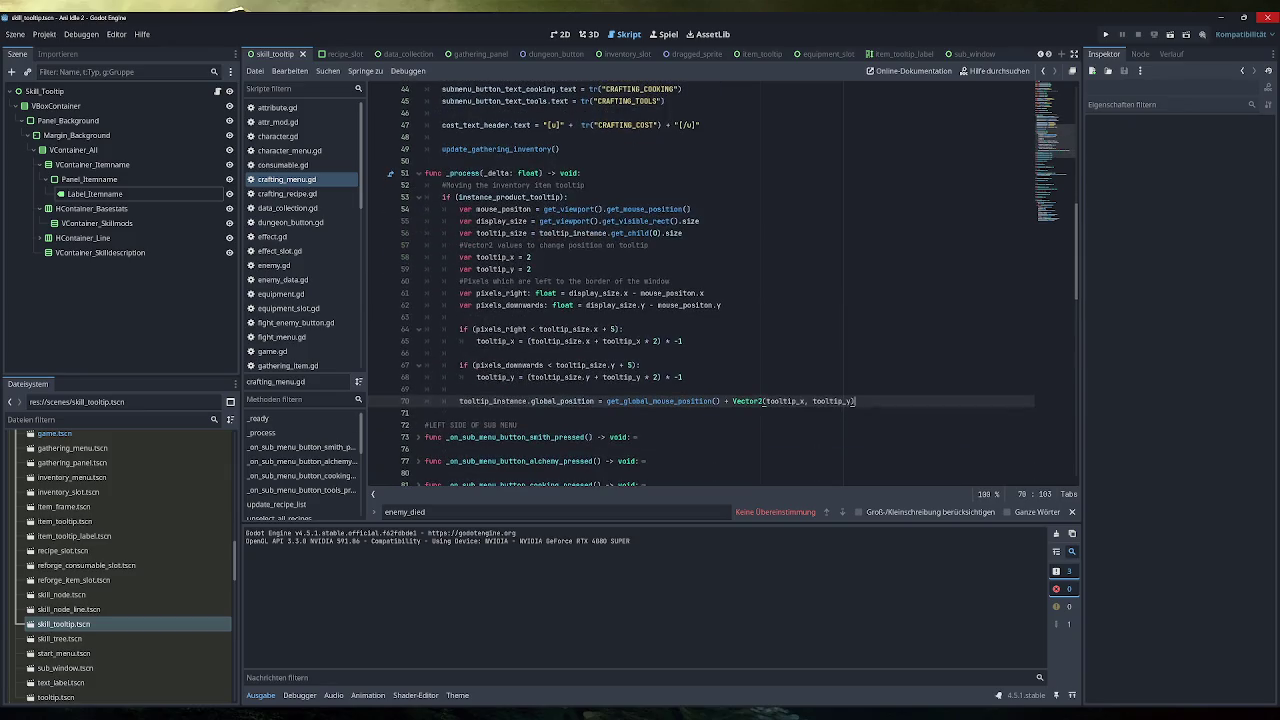
double_click(510, 197)
key(ctrl+c)
double_click(493, 401)
key(ctrl+v)
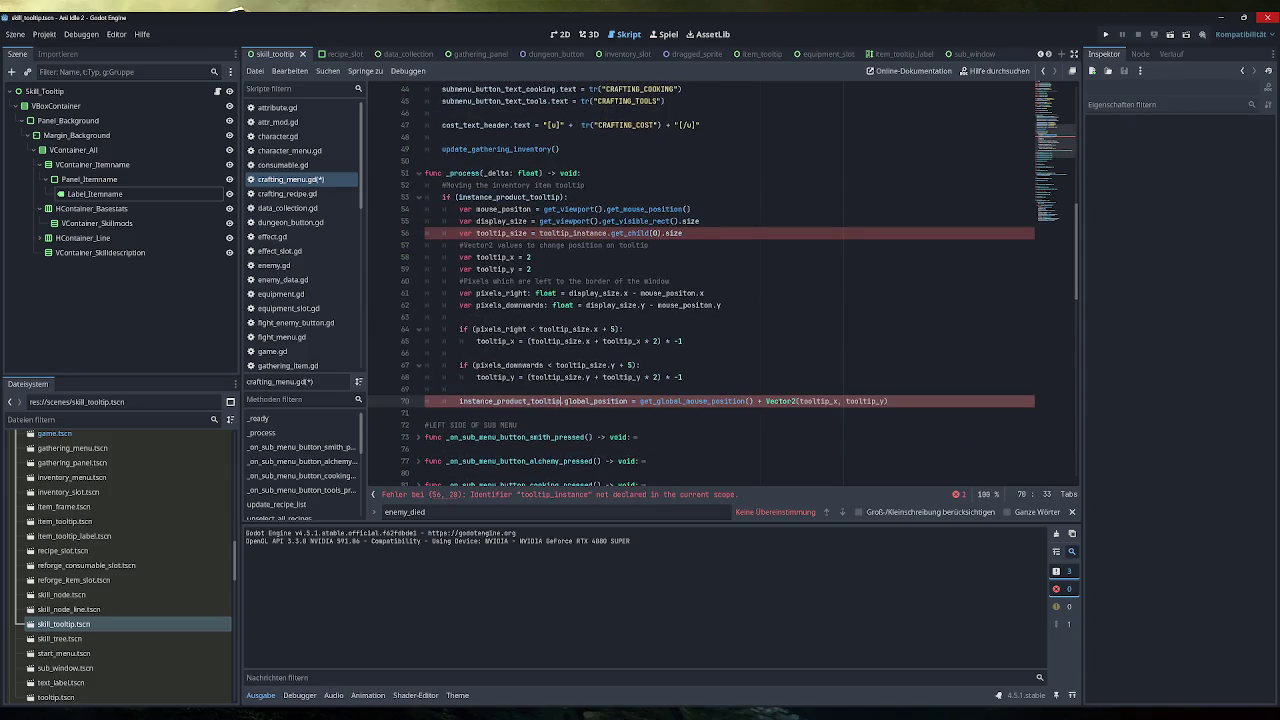
double_click(573, 233)
key(ctrl+v)
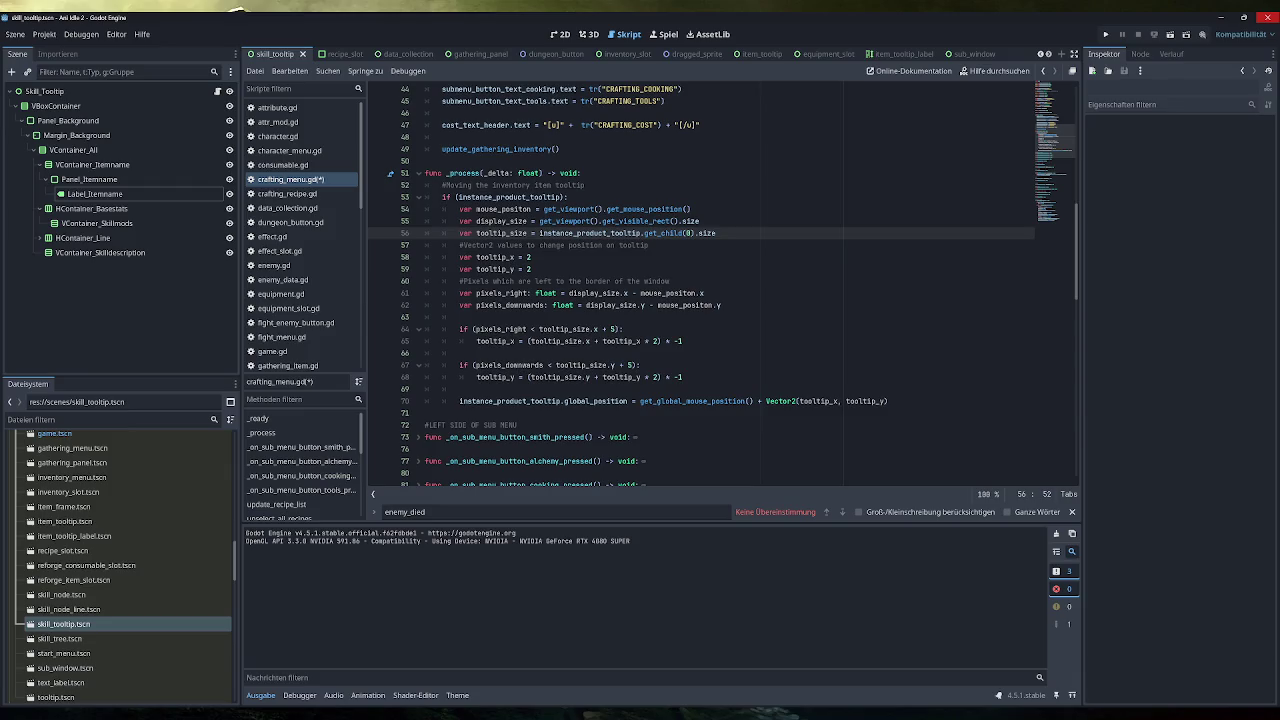
Save crafting_menu.gd, review lines 55–65, and launch the game for a tooltip test.
click(531, 257)
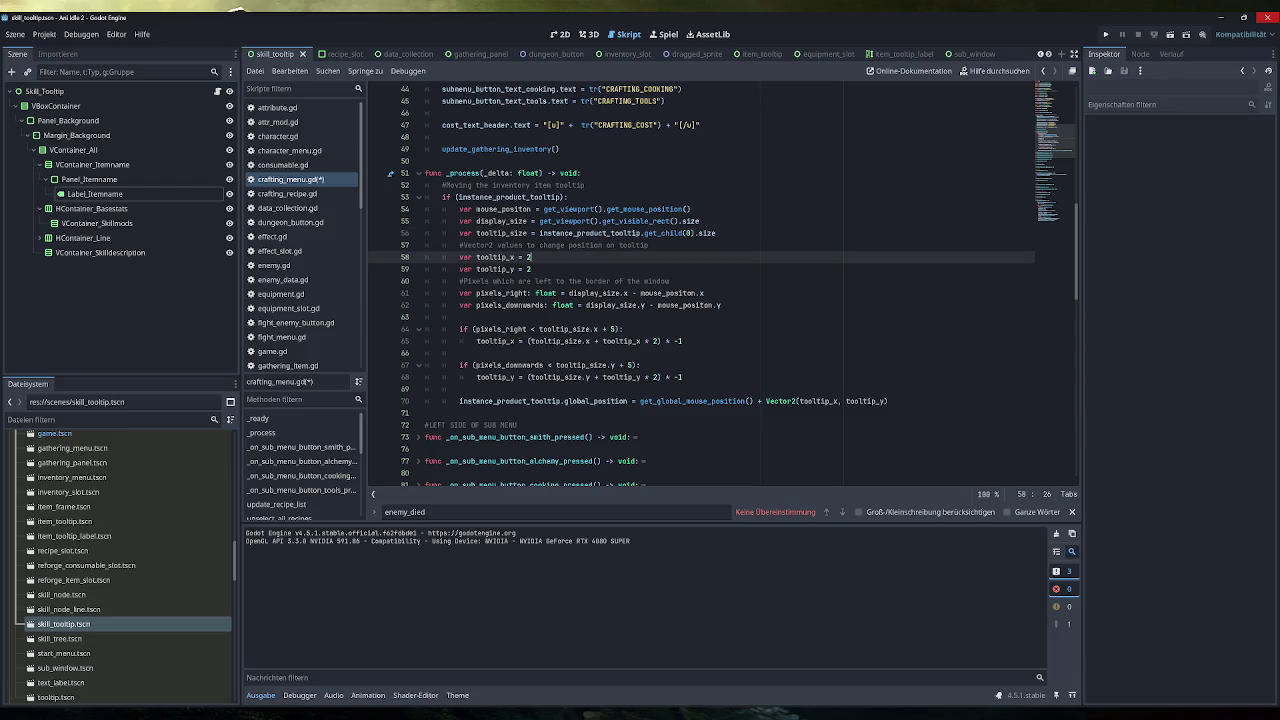
key(ctrl+s)
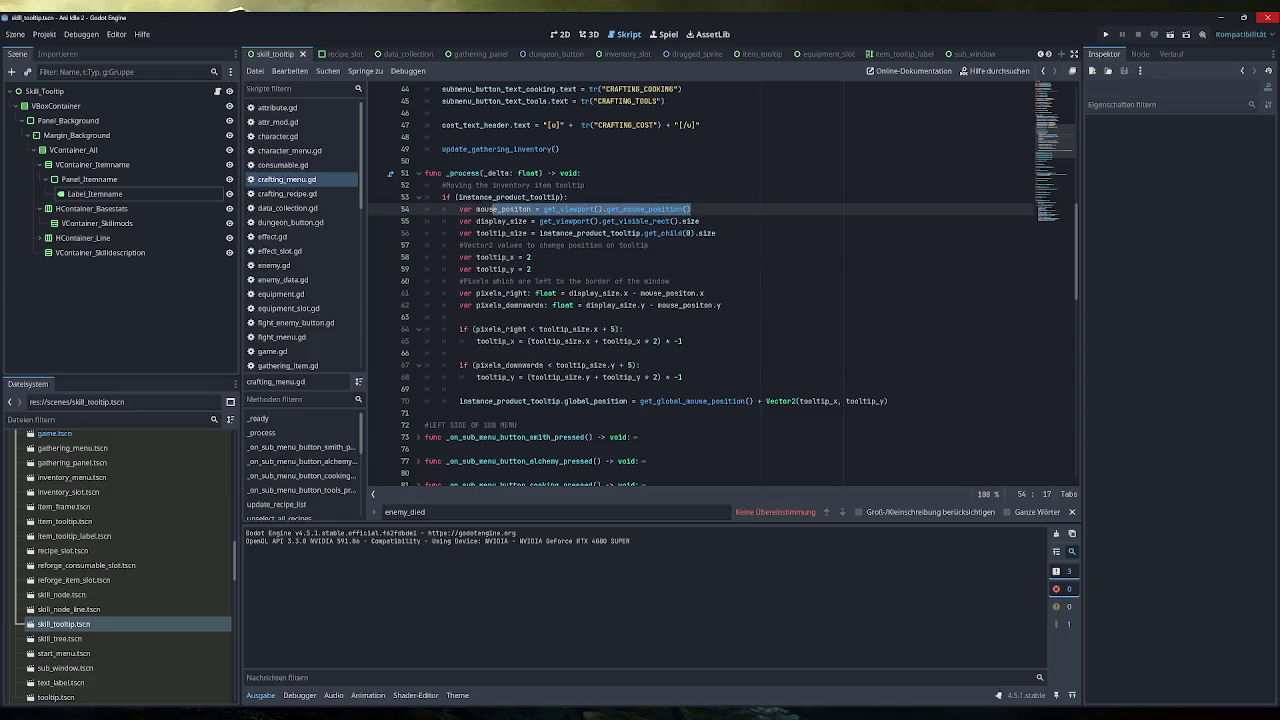
mouse_move(699, 221)
mouse_down()
mouse_move(536, 221)
mouse_move(712, 233)
mouse_move(537, 233)
mouse_up()
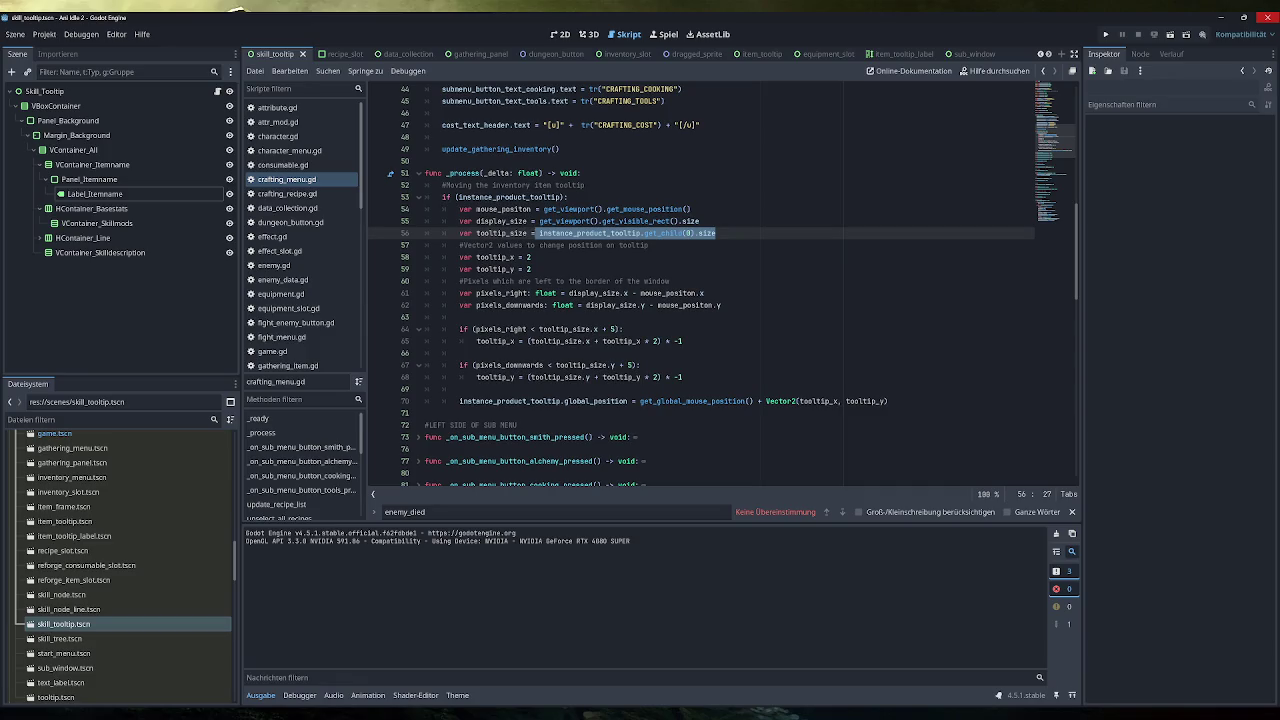
click(721, 305)
click(682, 341)
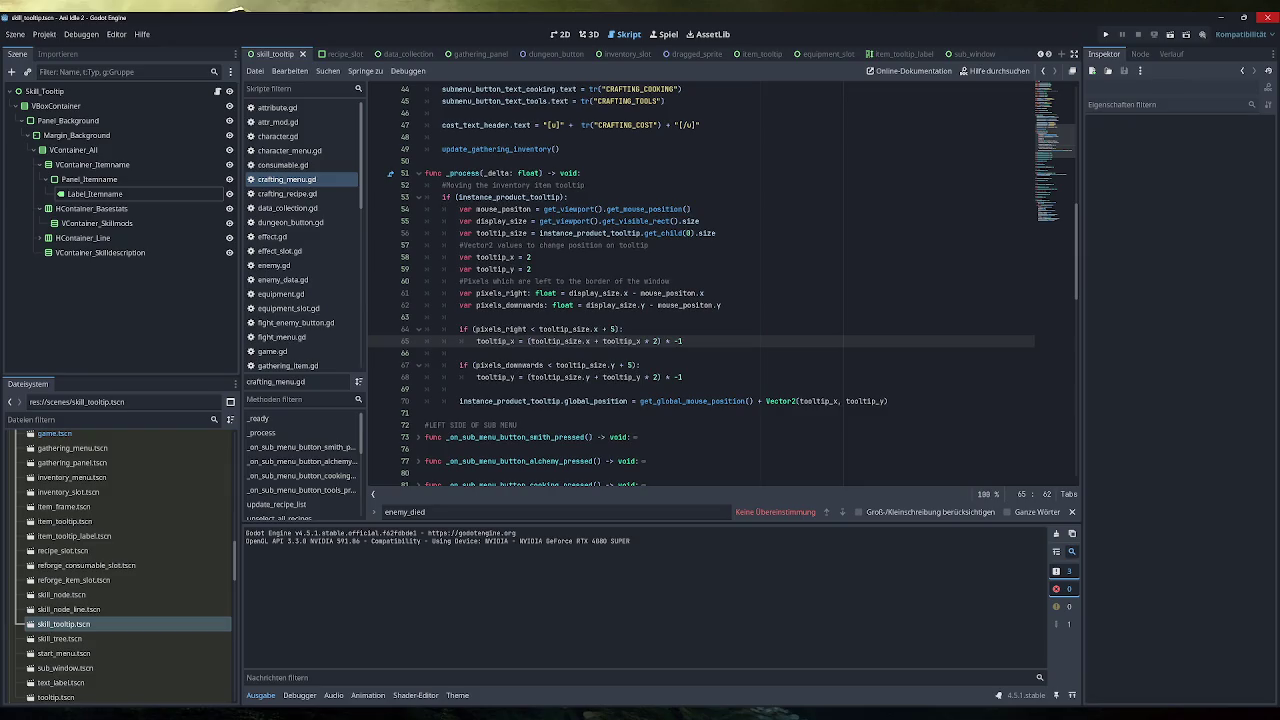
click(1105, 34)
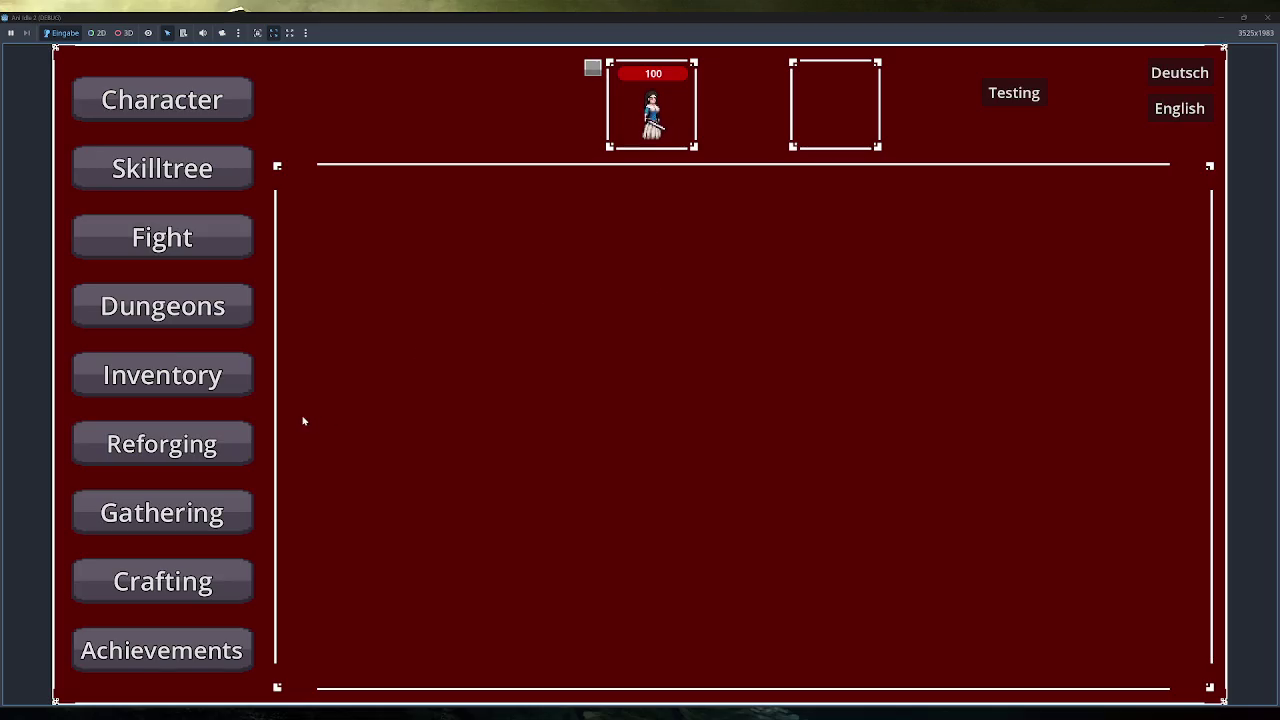
Open the crafting panel, check the Schnitzel product tooltip, and stop the game with F8.
click(229, 580)
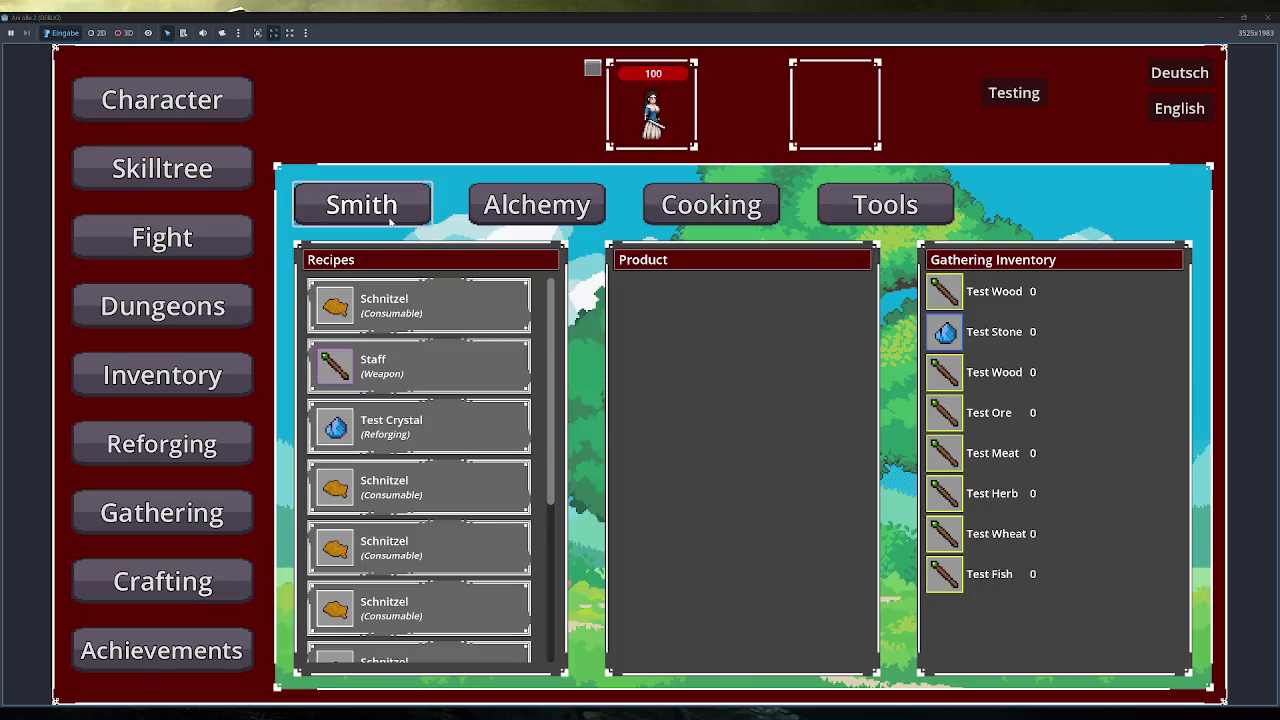
mouse_move(337, 618)
key(F8)
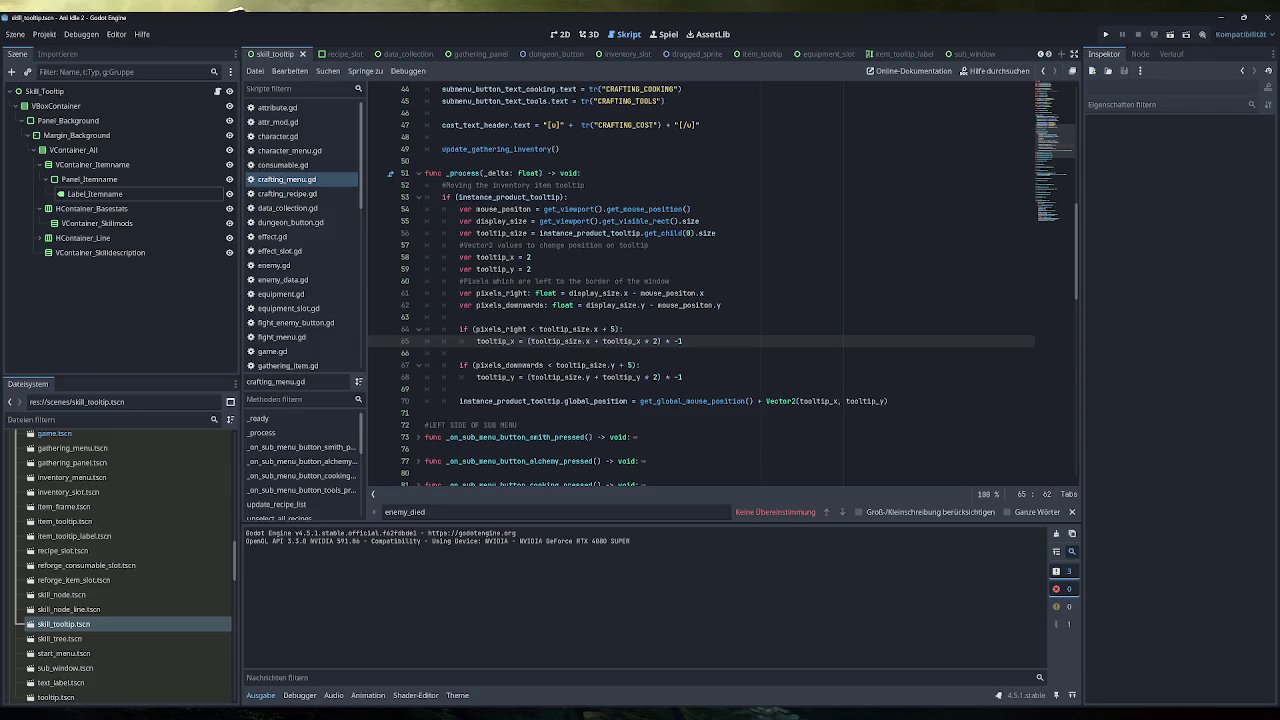
Put the caret on the tooltip_y line 59 and run the game again.
click(532, 269)
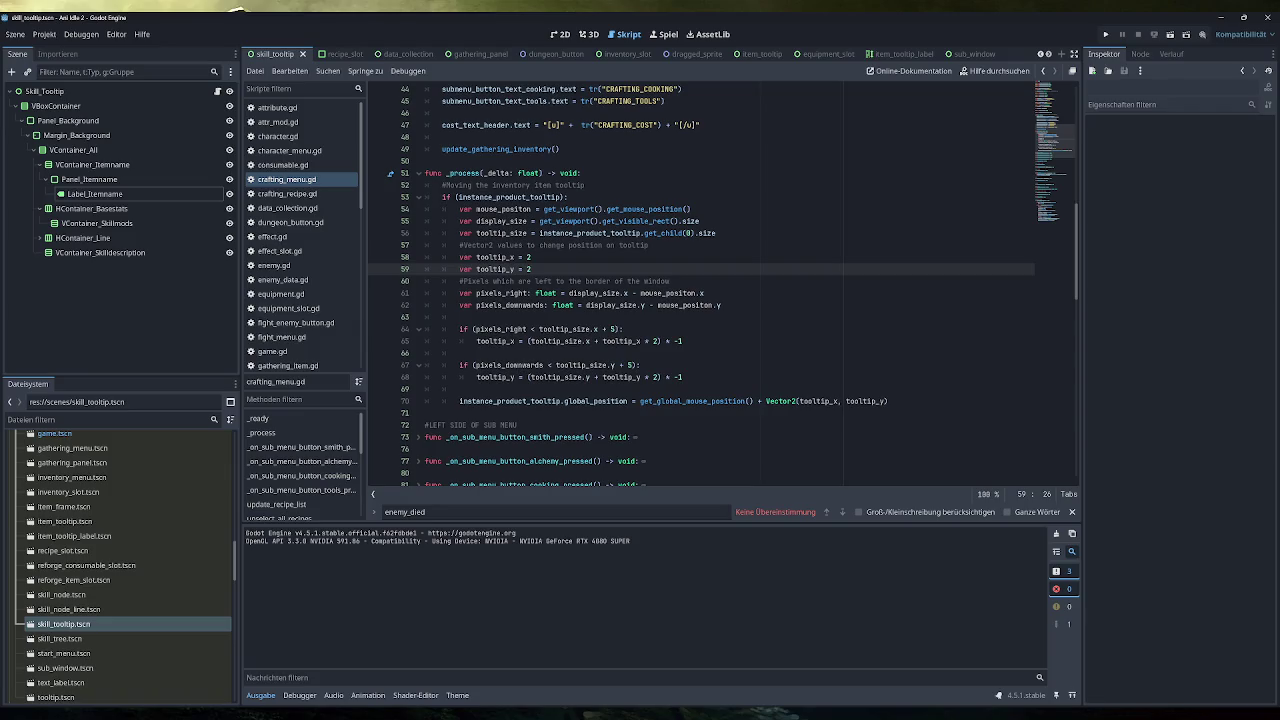
click(1106, 34)
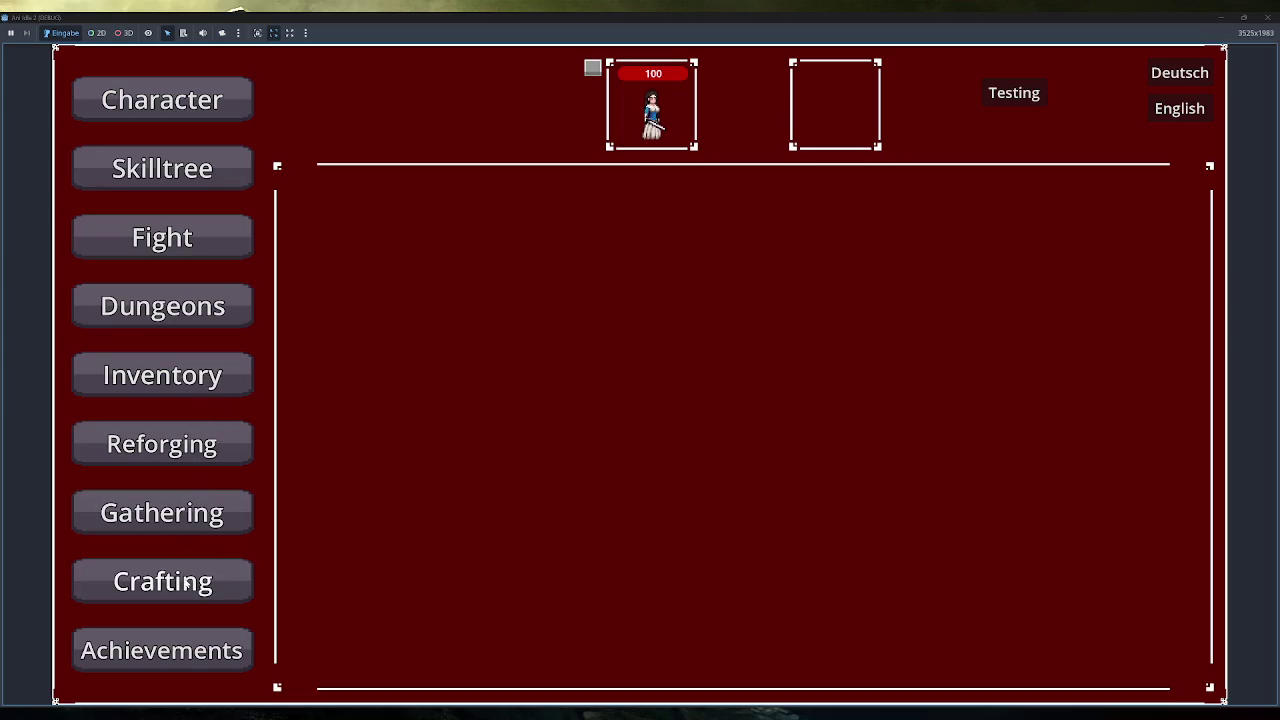
Open the crafting panel and show the Schnitzel tooltip (Rarity: Normal, Heals 20 Healthpoints).
click(186, 583)
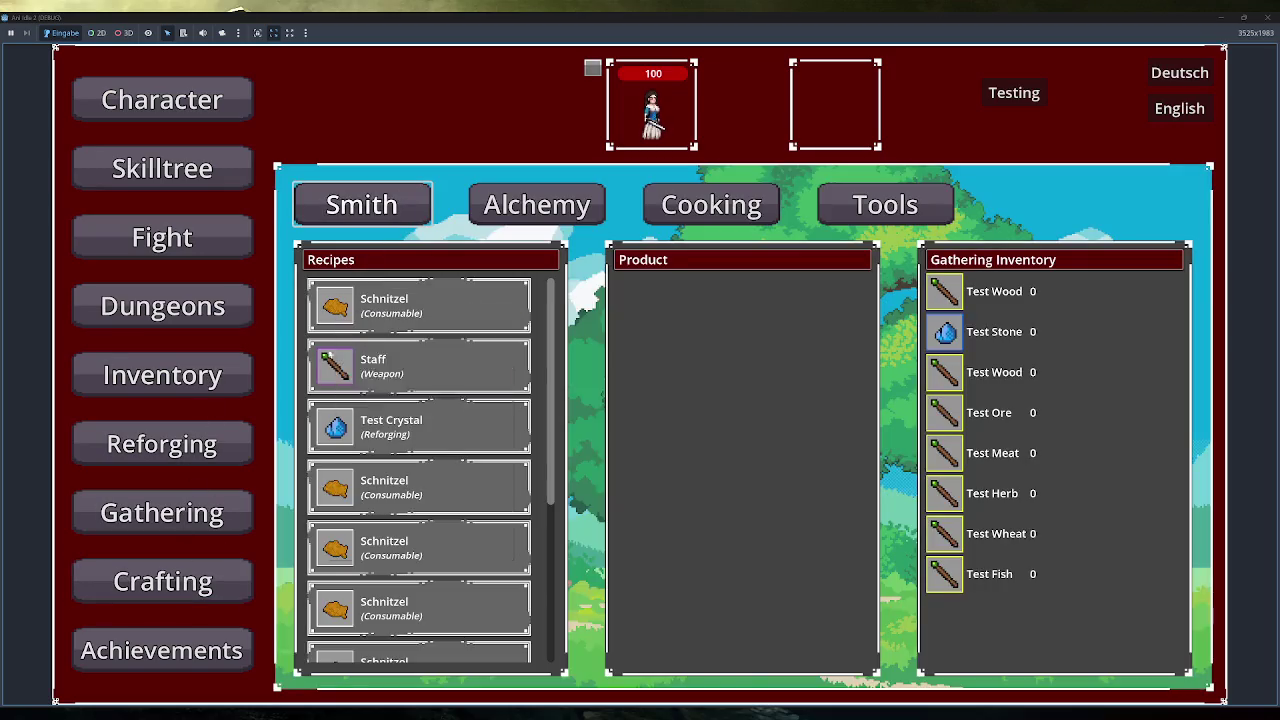
mouse_move(345, 495)
Stop the game, change the tooltip_x and tooltip_y starting values from 2 to 0, and relaunch.
click(1267, 17)
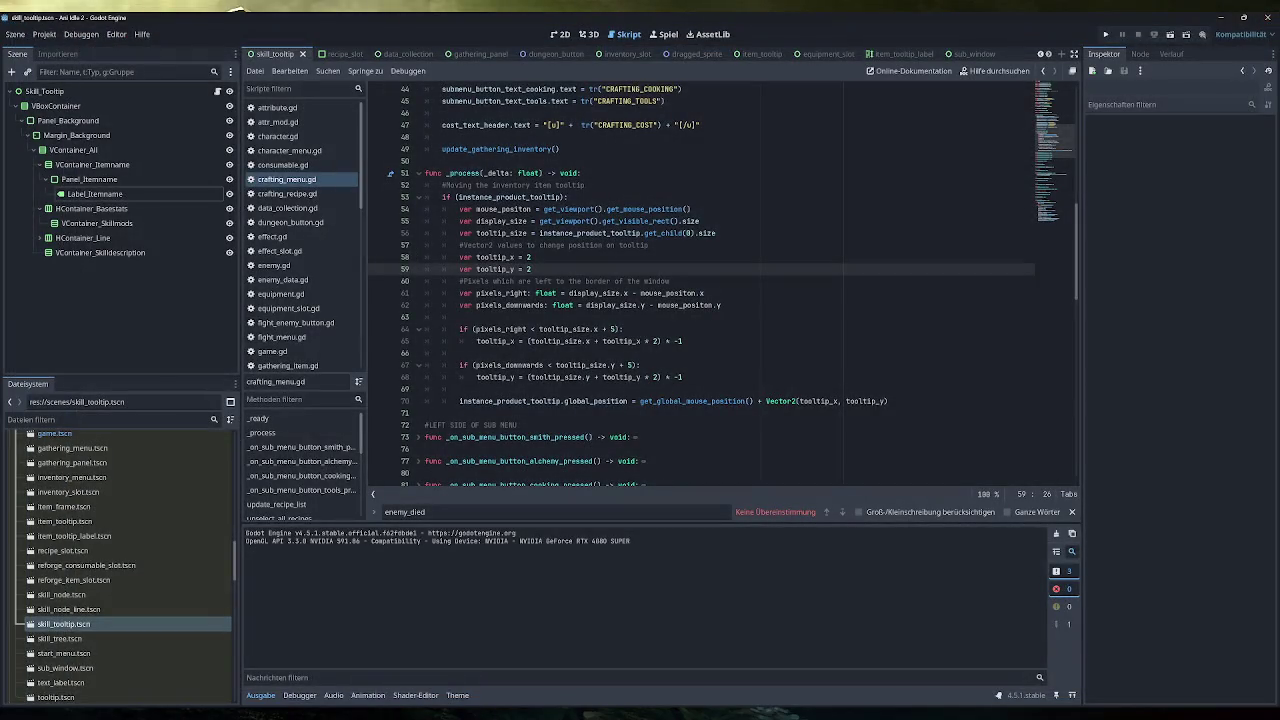
key(BackSpace)
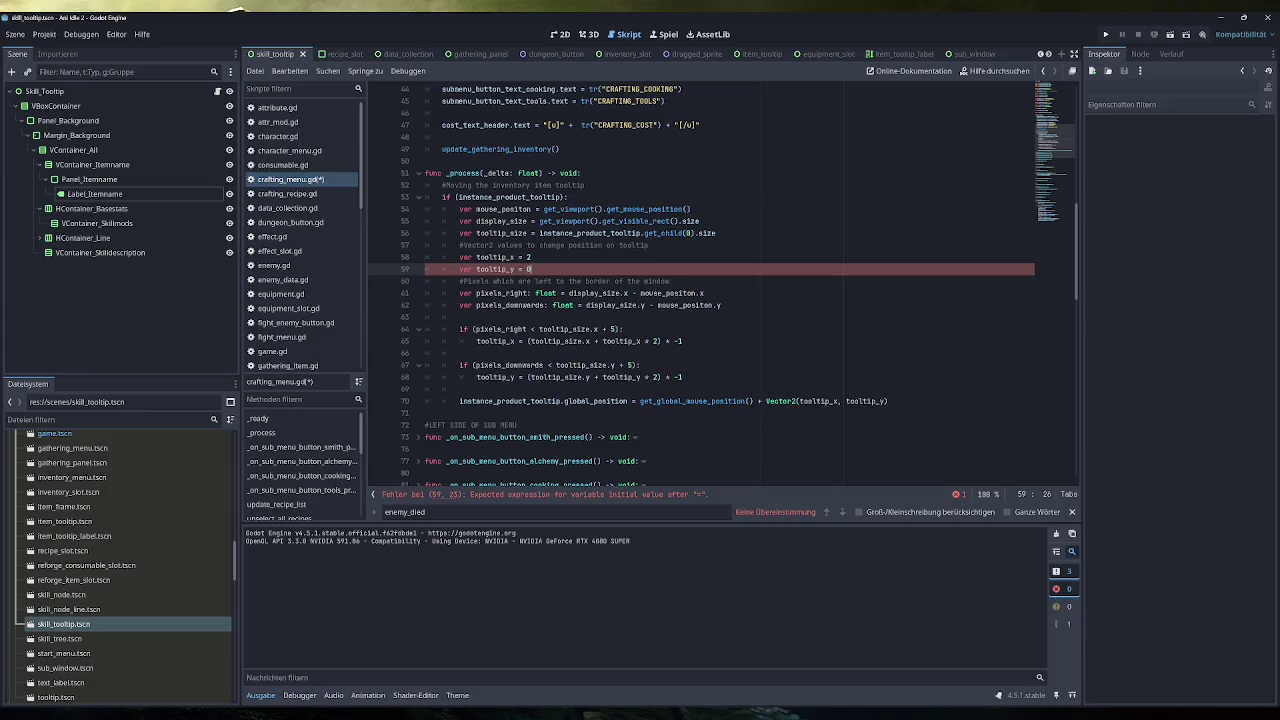
click(532, 257)
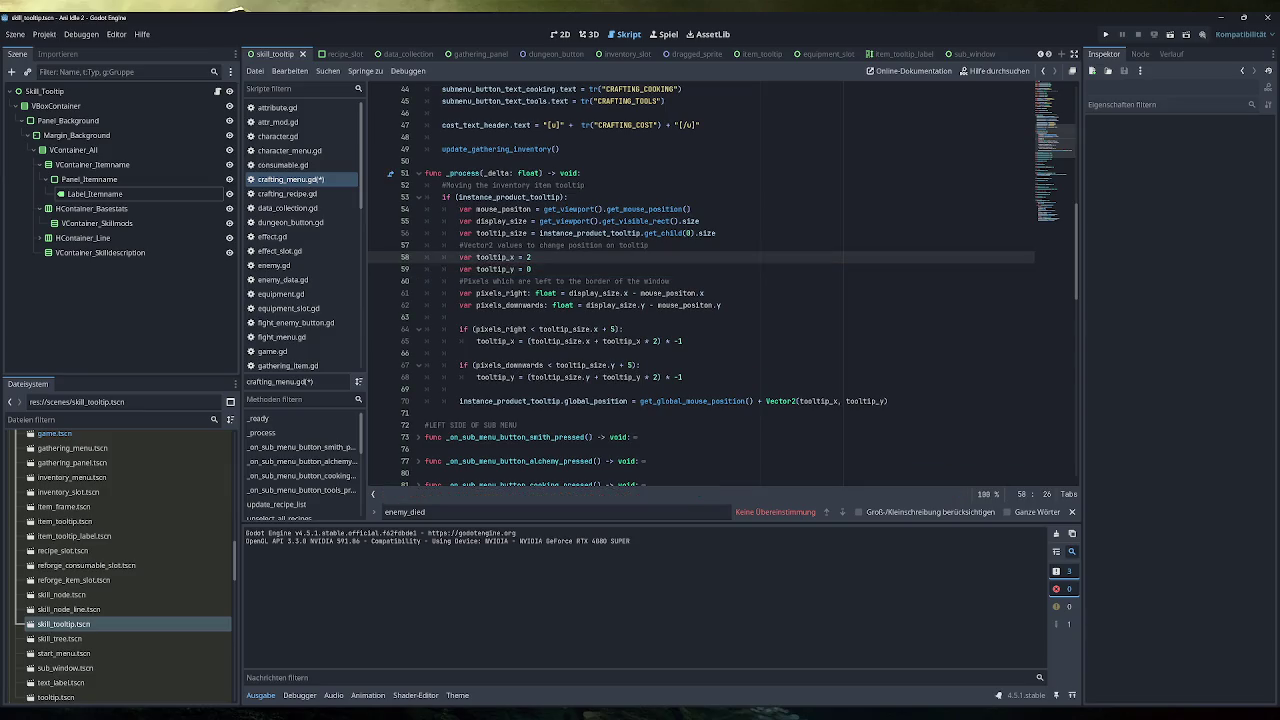
text(0)
click(1106, 34)
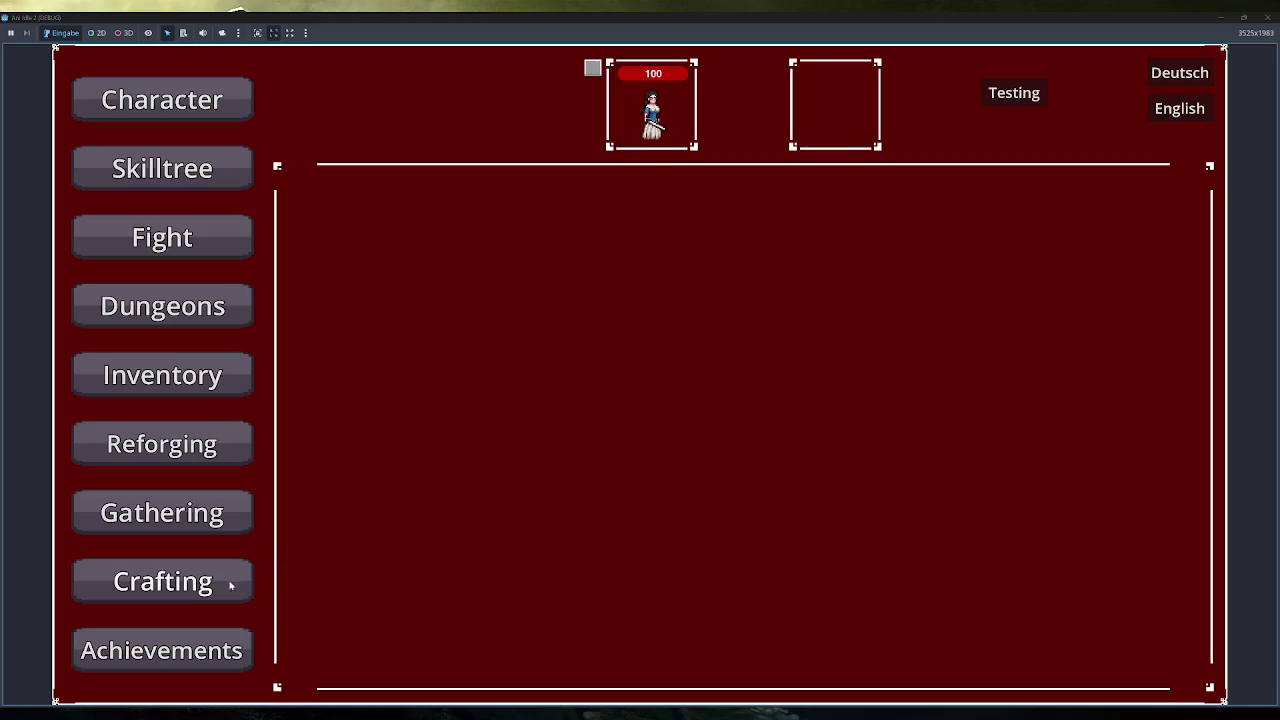
In the Crafting panel, check the Schnitzel and Test Crystal tooltips with zero offsets, then stop with F8.
click(231, 582)
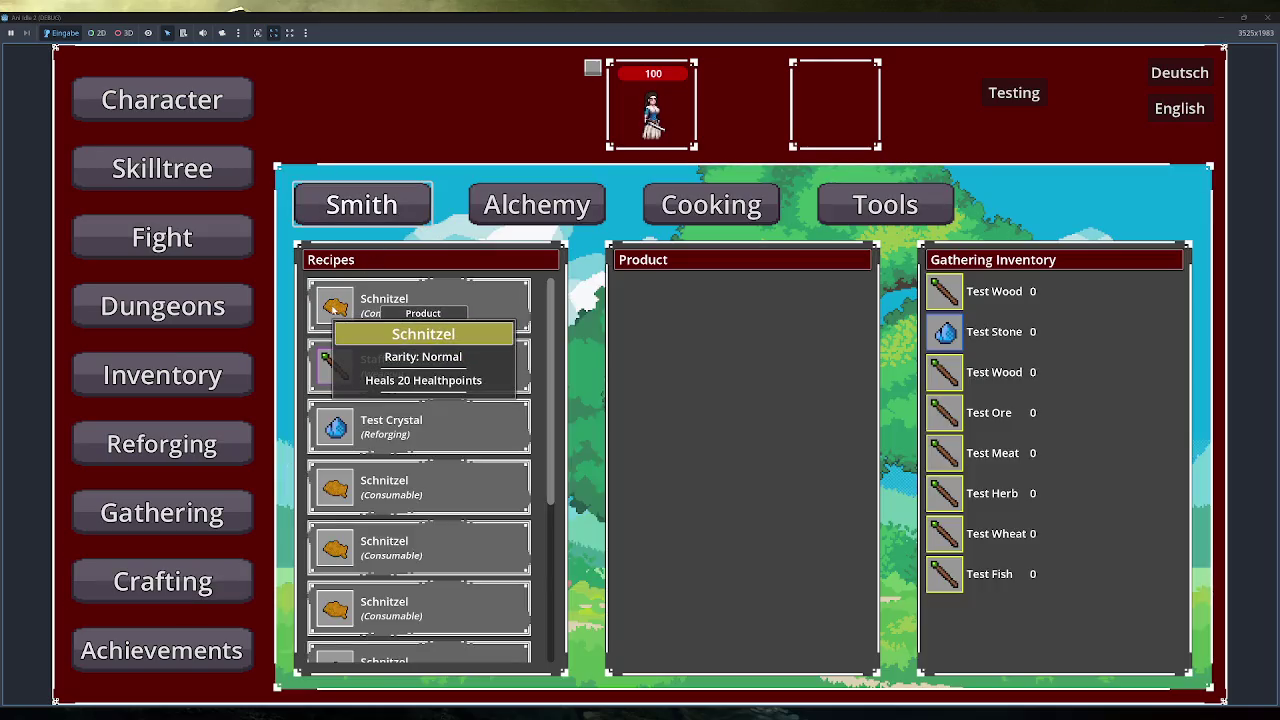
mouse_move(350, 428)
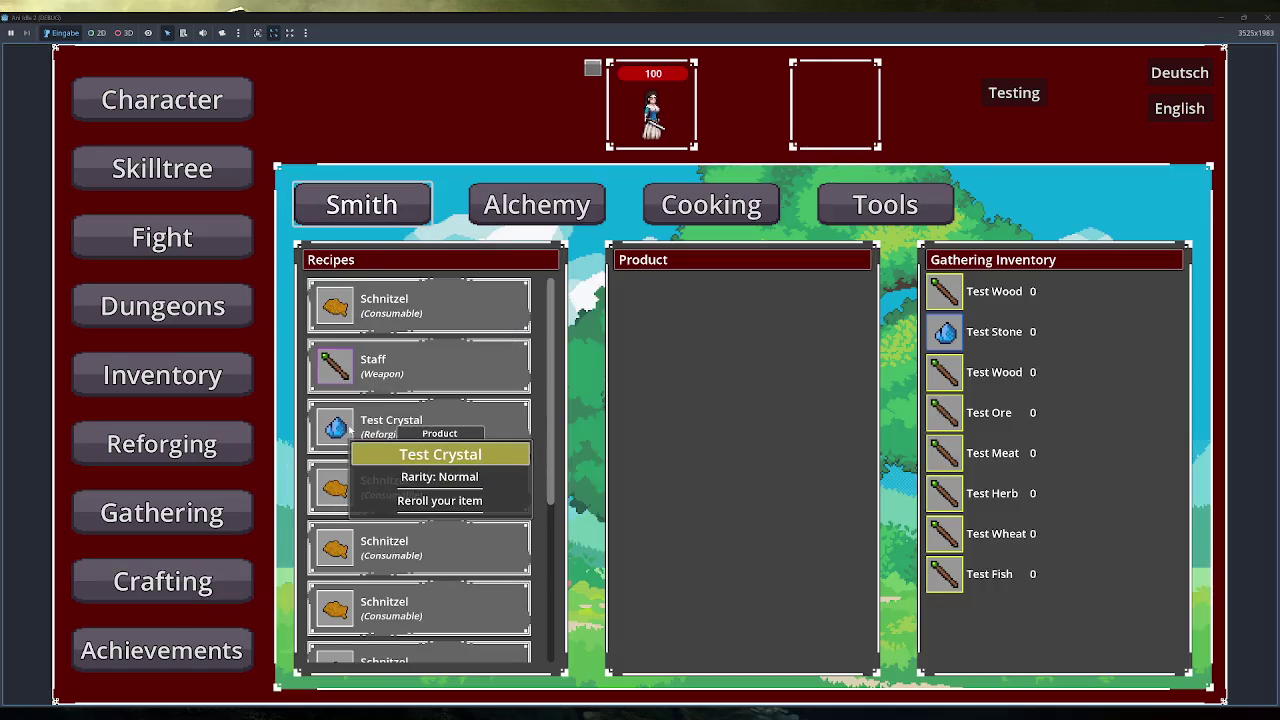
mouse_move(346, 487)
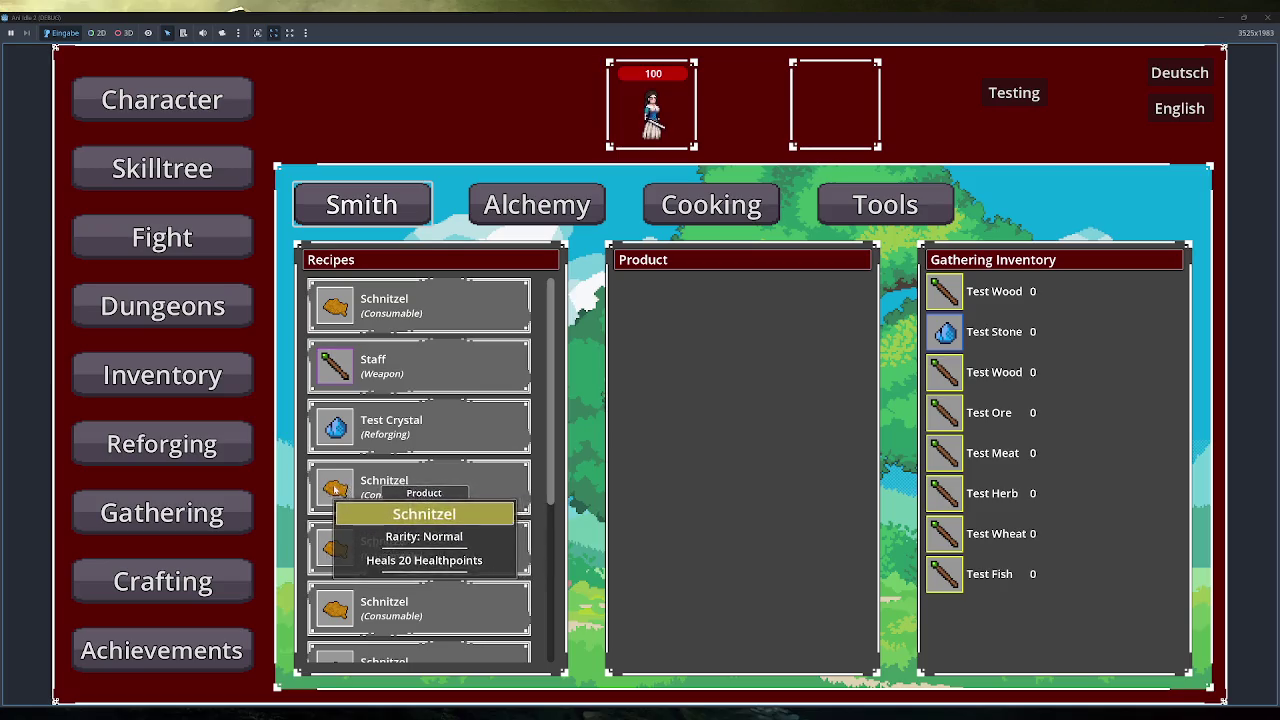
key(F8)
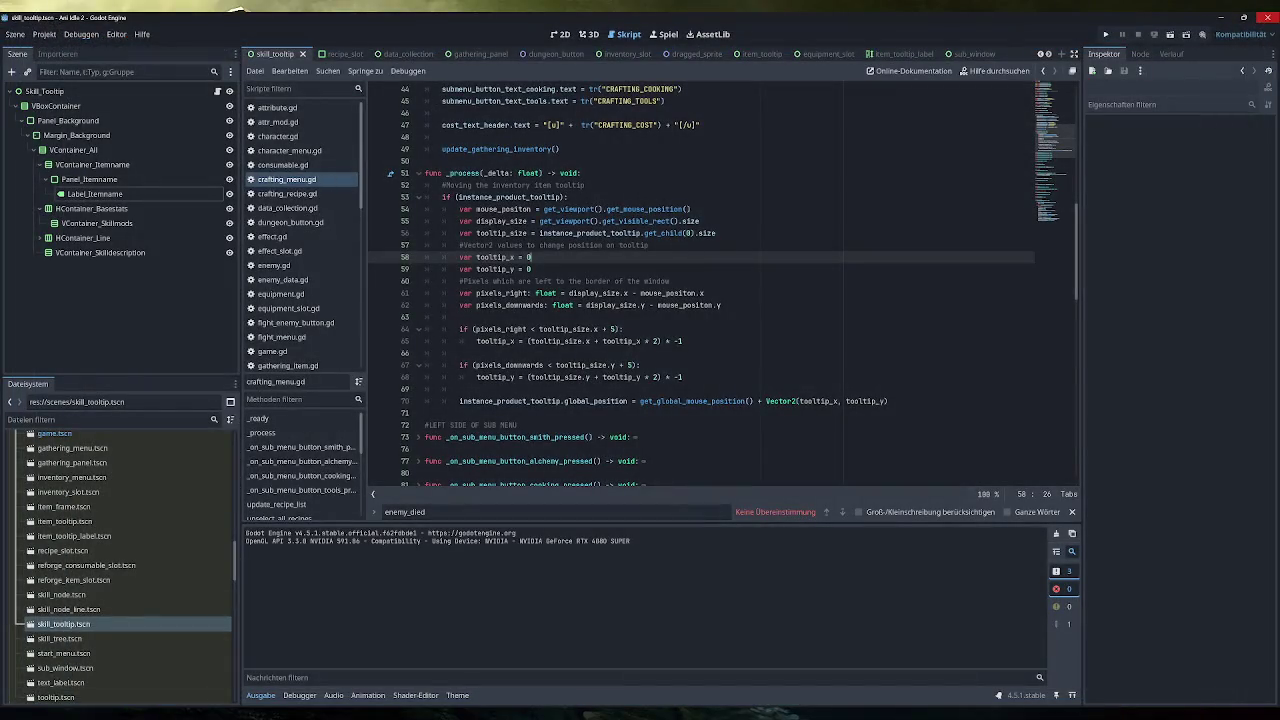
Restore the tooltip_x and tooltip_y starting values to 2.
key(BackSpace)
text(2)
key(Down)
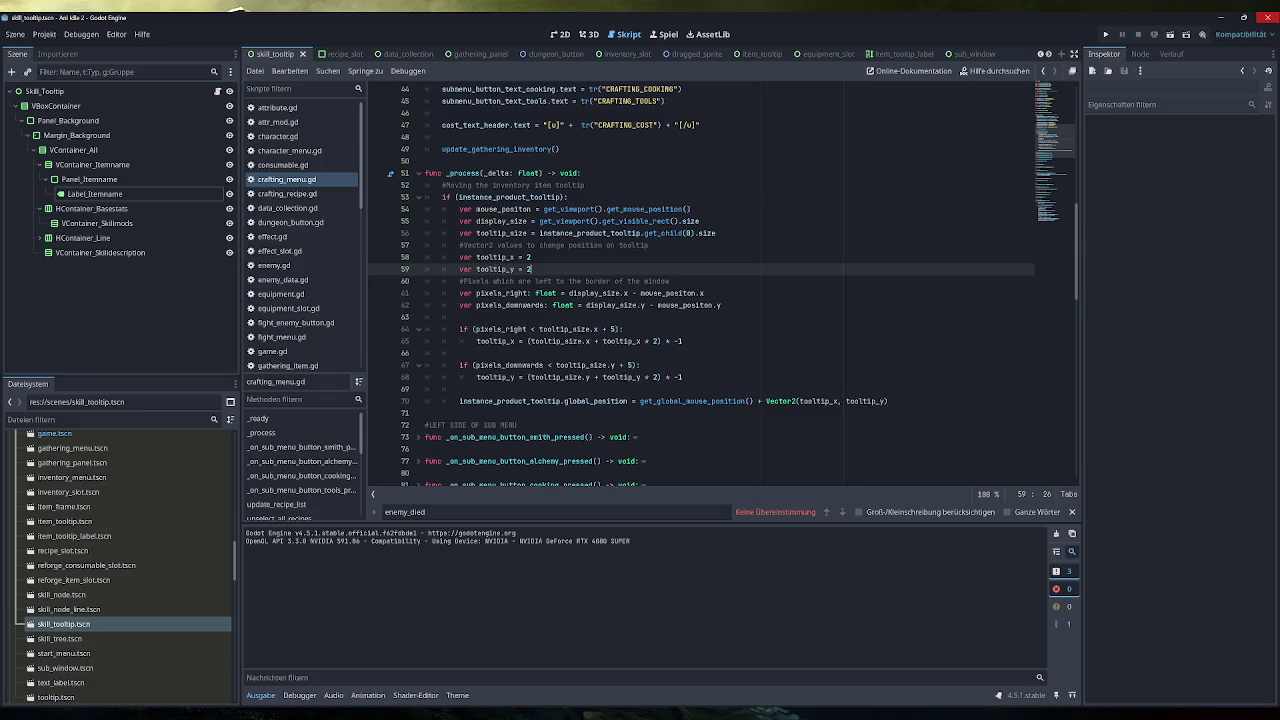
Inspect the add_child line for instance_product_tooltip in create_product_tooltip, then return to the top.
scroll(737, 284, down, 20)
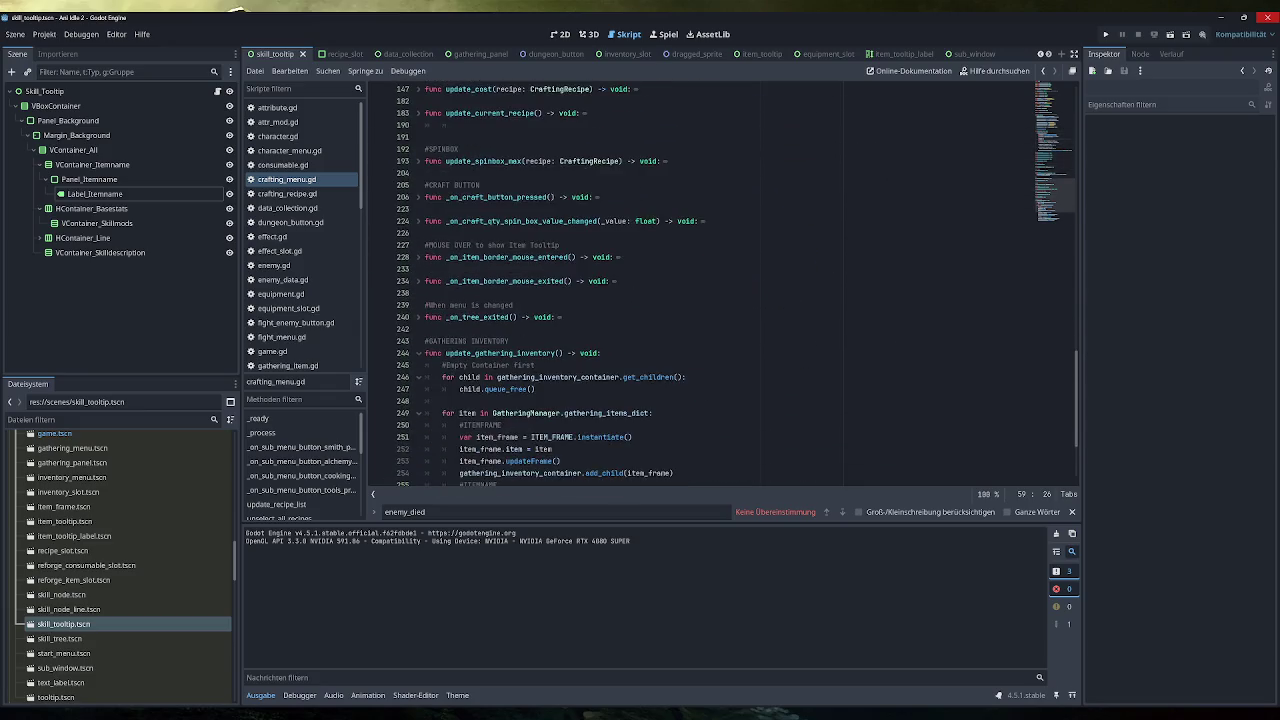
scroll(737, 284, up, 8)
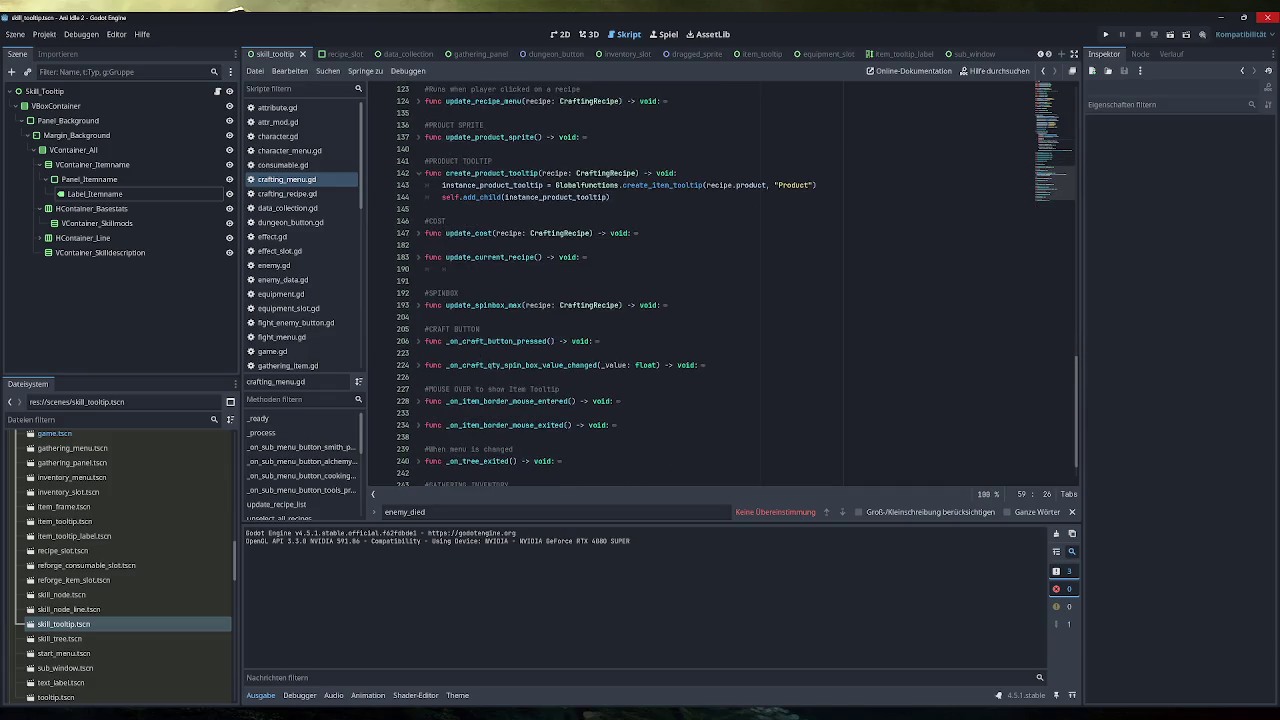
scroll(737, 284, up, 1)
drag(816, 221, 442, 221)
drag(609, 233, 447, 233)
click(442, 233)
scroll(500, 245, up, 10)
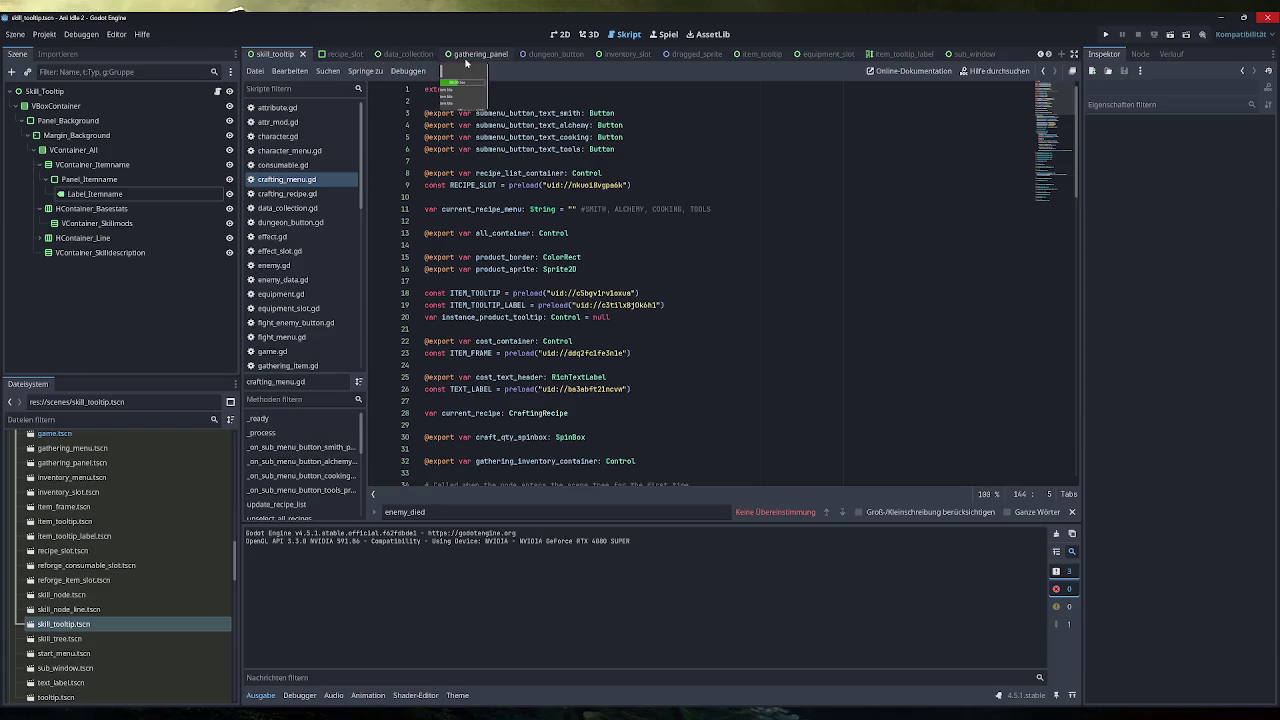
Switch to the crafting_menu scene tab and bring the _process tooltip code into view.
click(1042, 54)
click(1042, 54)
click(1042, 54)
click(495, 54)
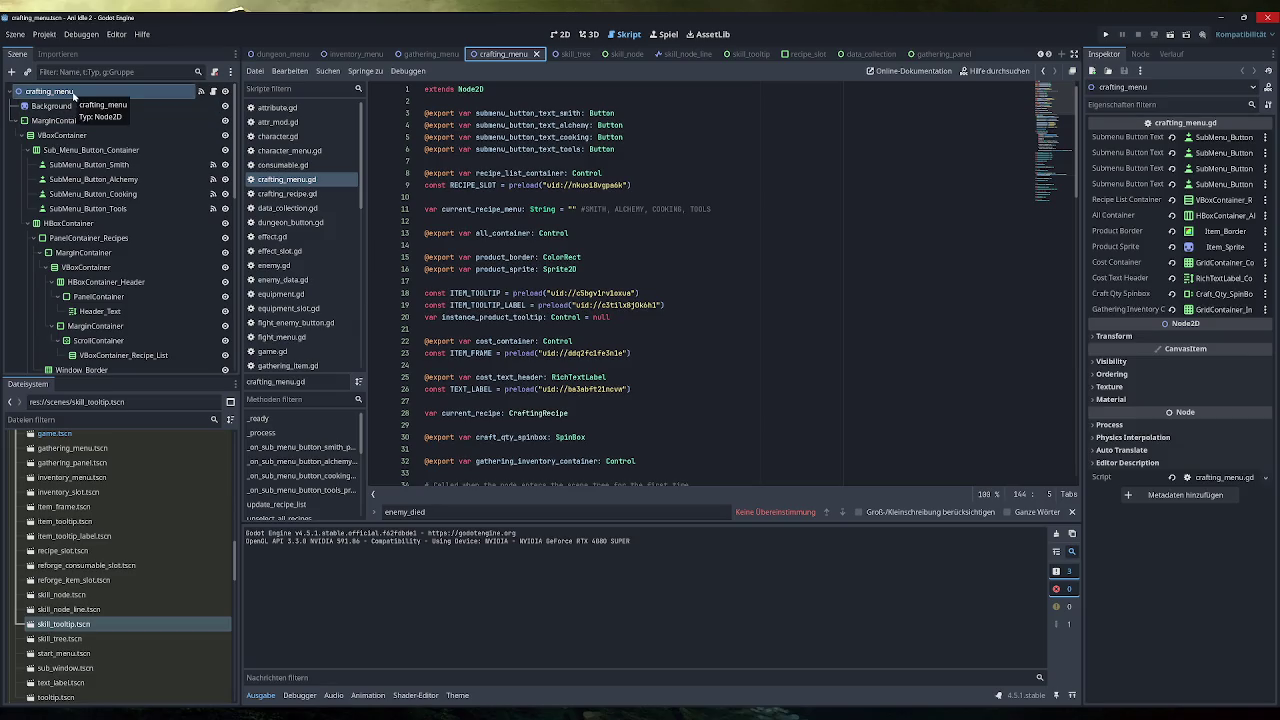
scroll(128, 267, down, 10)
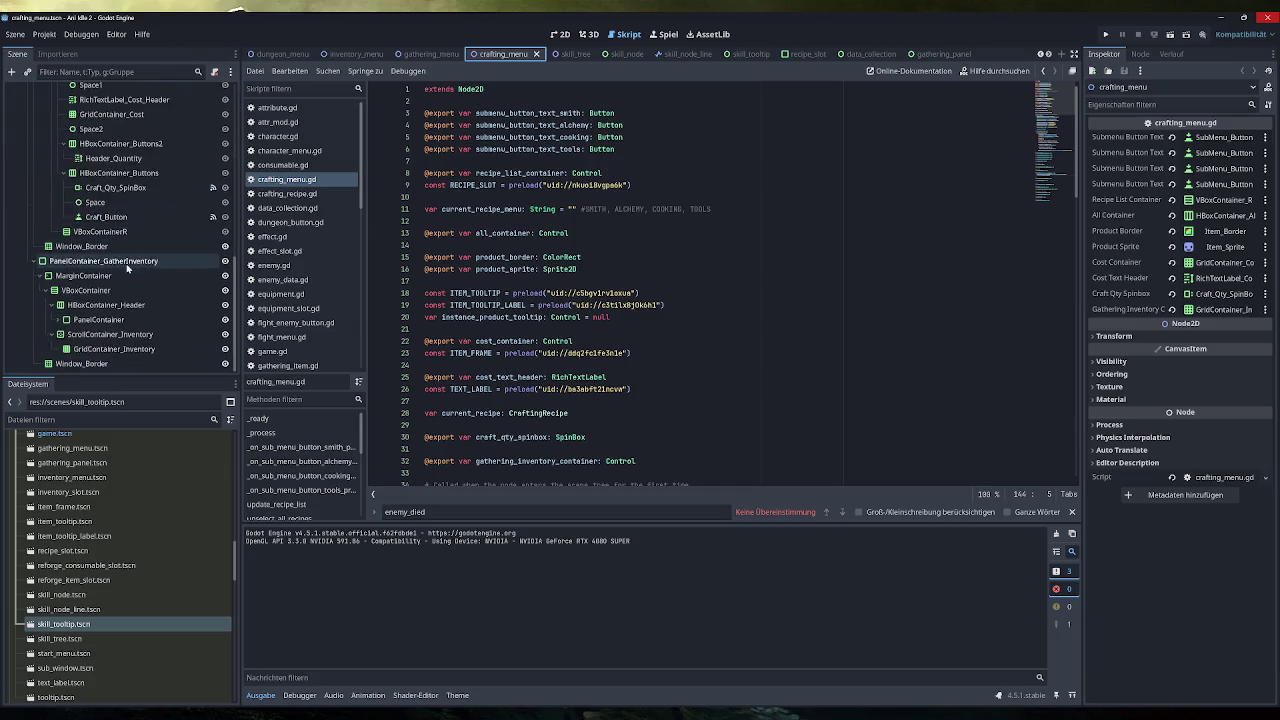
scroll(127, 266, up, 10)
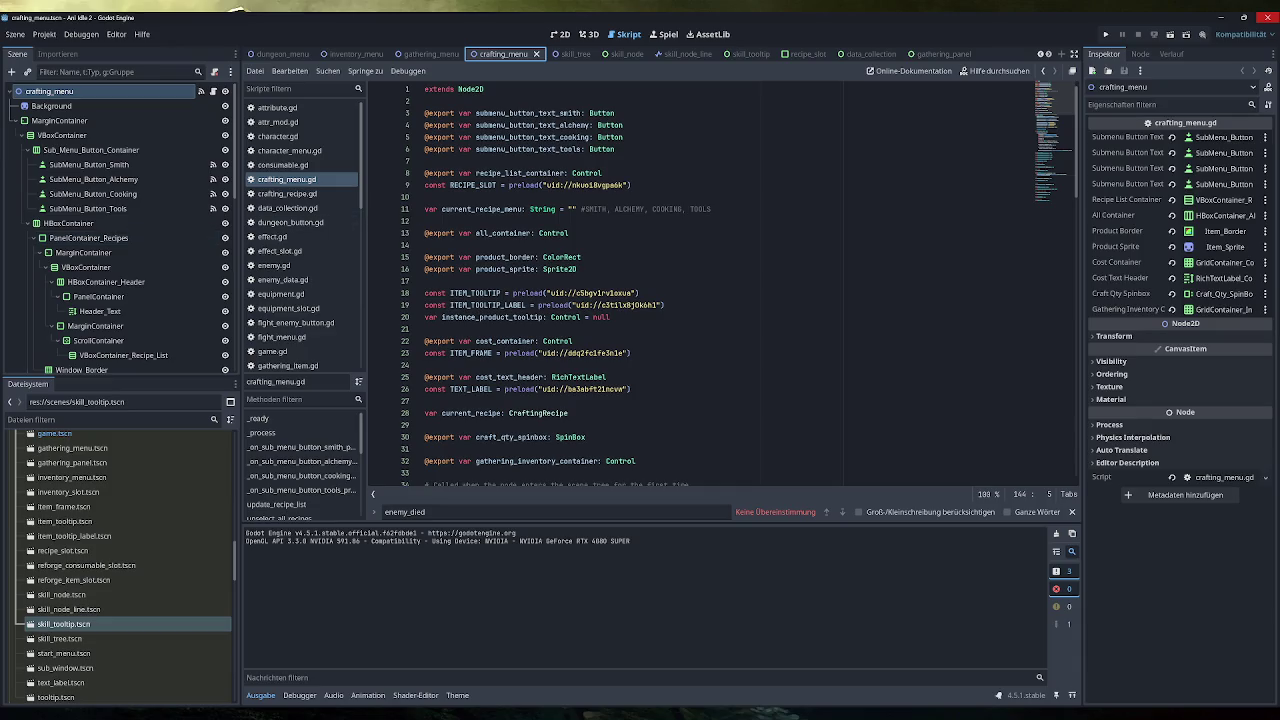
scroll(675, 287, down, 9)
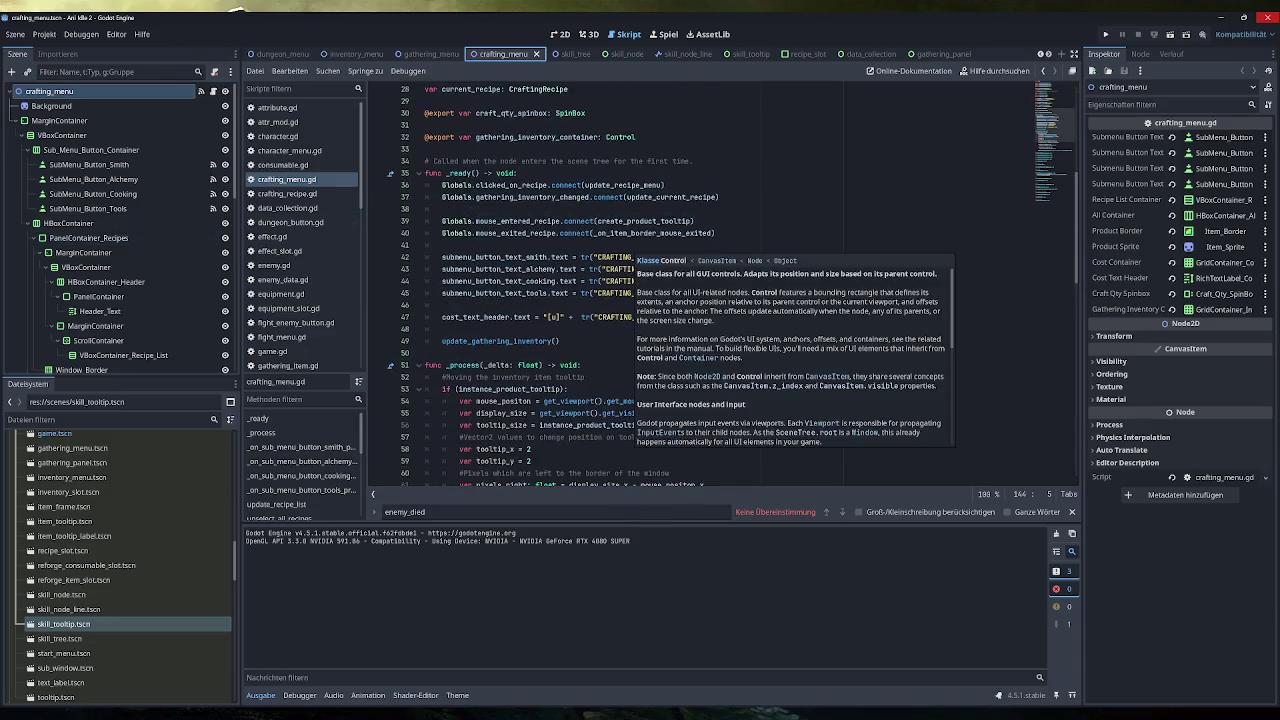
scroll(675, 287, down, 6)
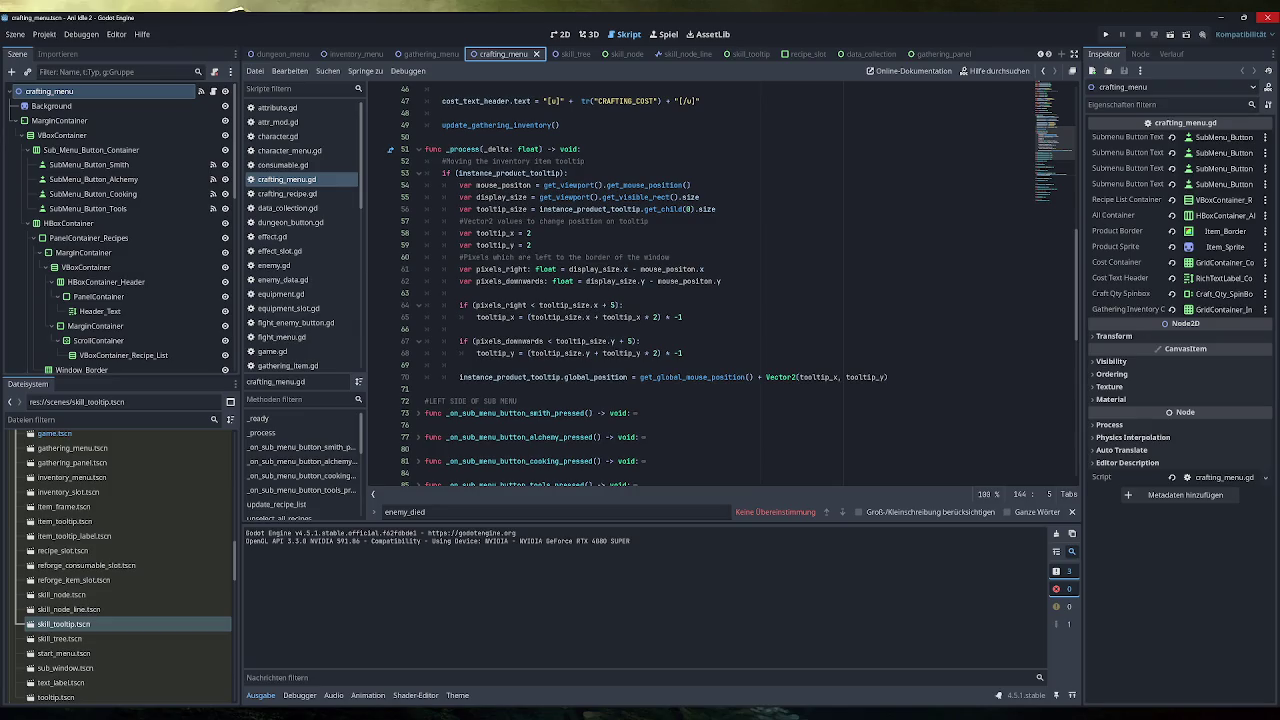
Replace tooltip_y with 2 in line 70's Vector2 offset.
click(883, 377)
key(BackSpace)
key(BackSpace)
key(BackSpace)
text(2, tooltip_y)
key(ctrl+shift+Left)
text(2)
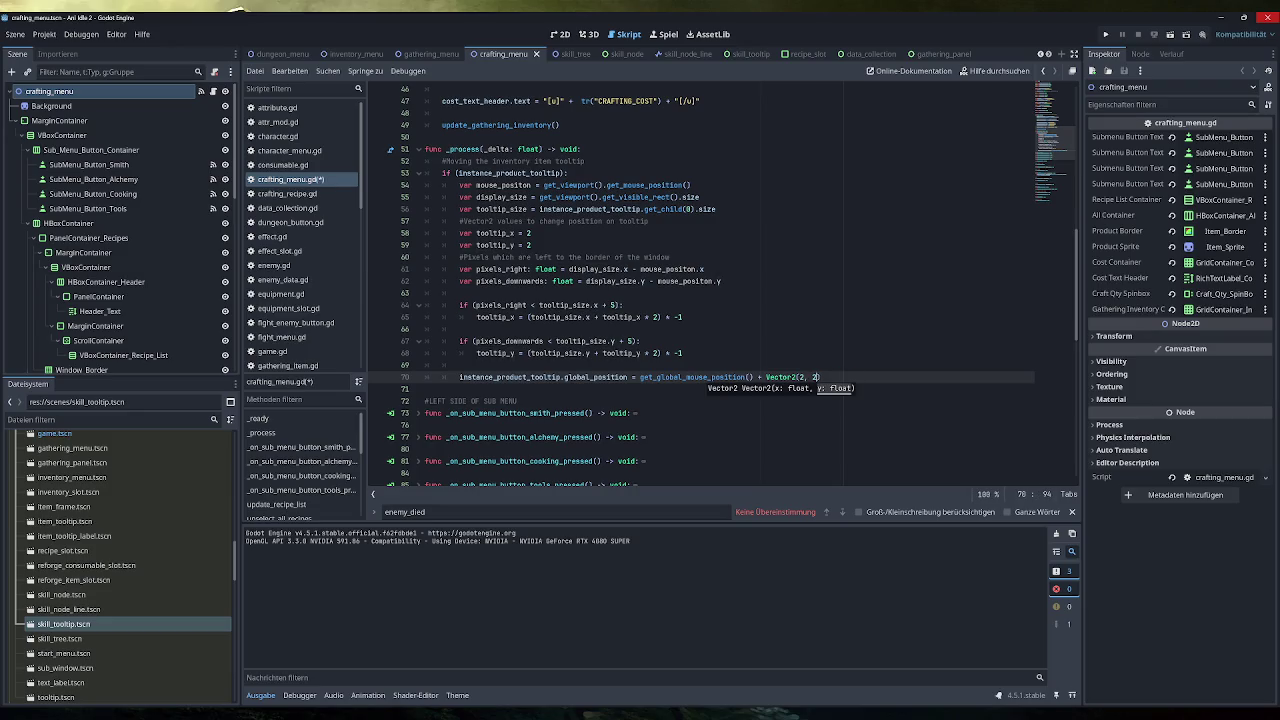
Review the tooltip positioning code on lines 54–69, then save and run the game.
key(Home)
key(shift+Up)
key(shift+Up)
key(shift+Up)
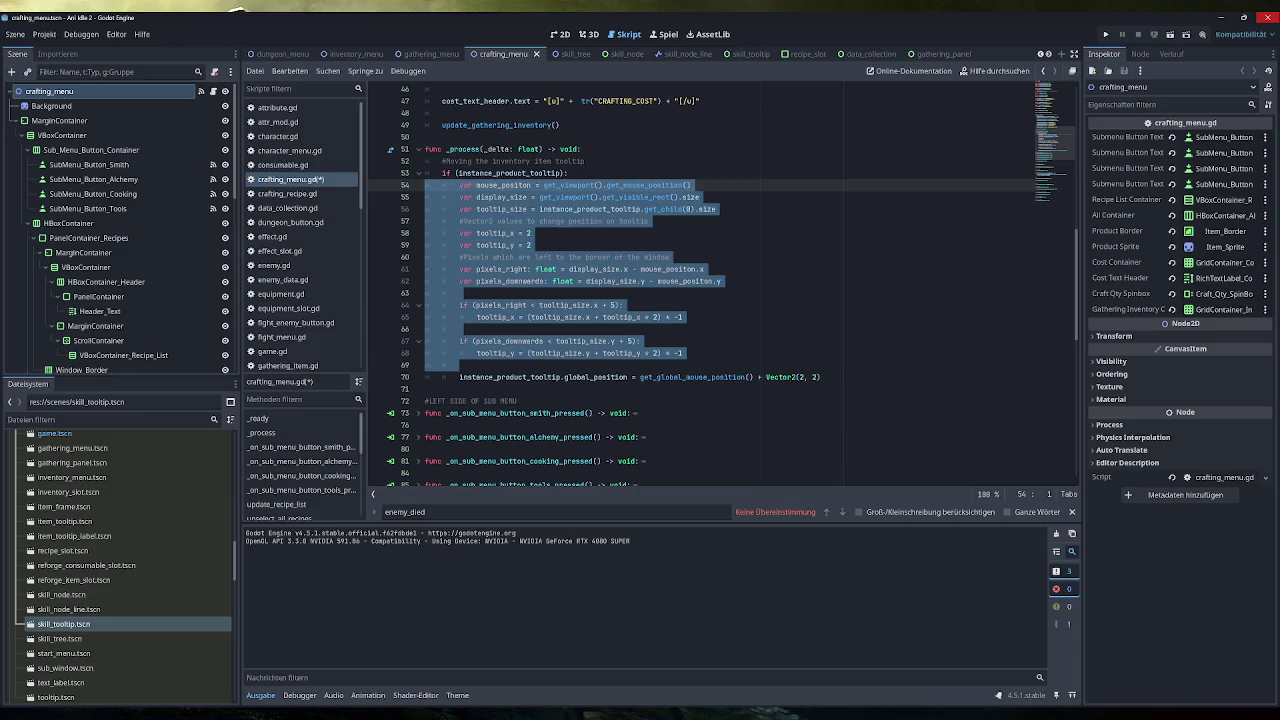
click(683, 353)
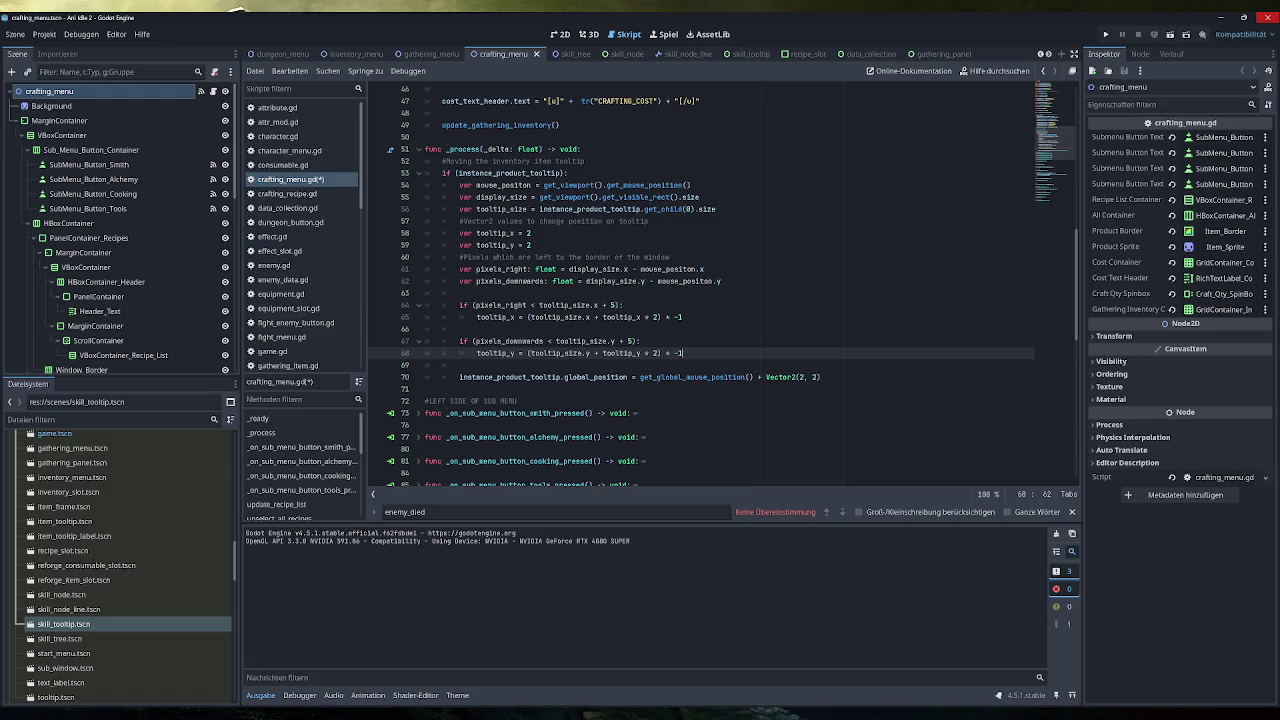
click(1113, 32)
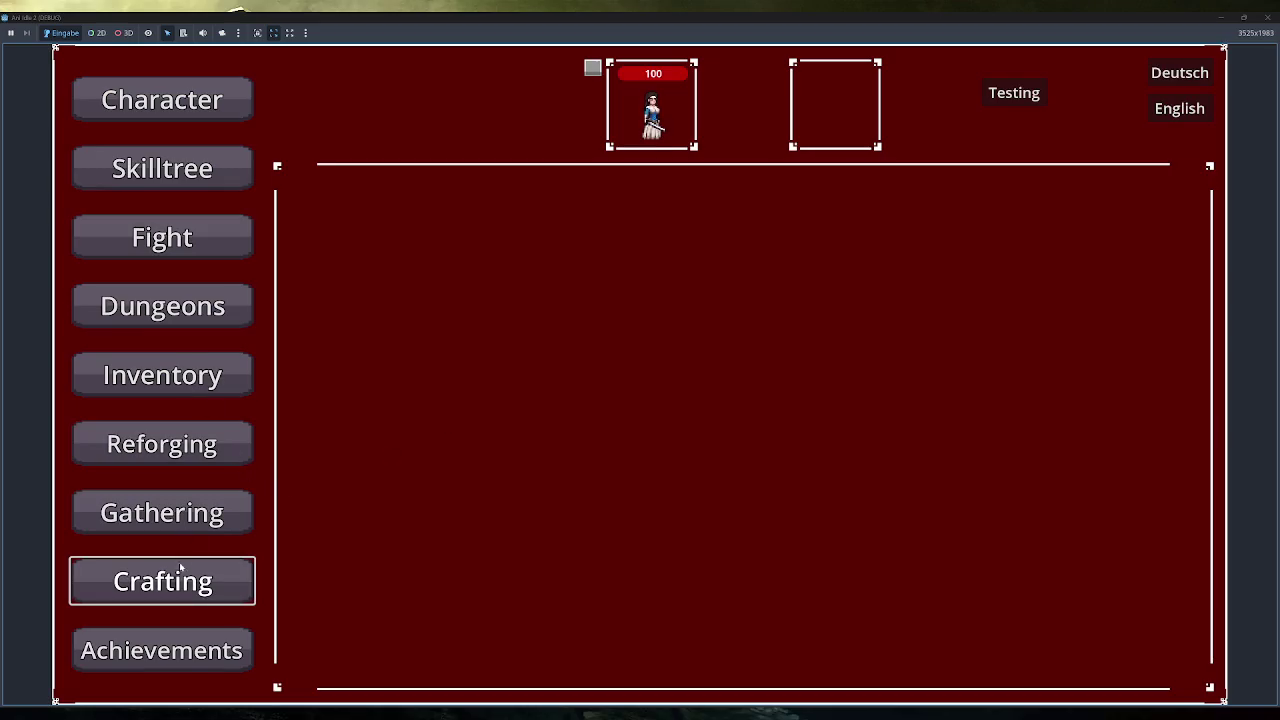
Open the Crafting panel and return the game window to full screen.
click(180, 567)
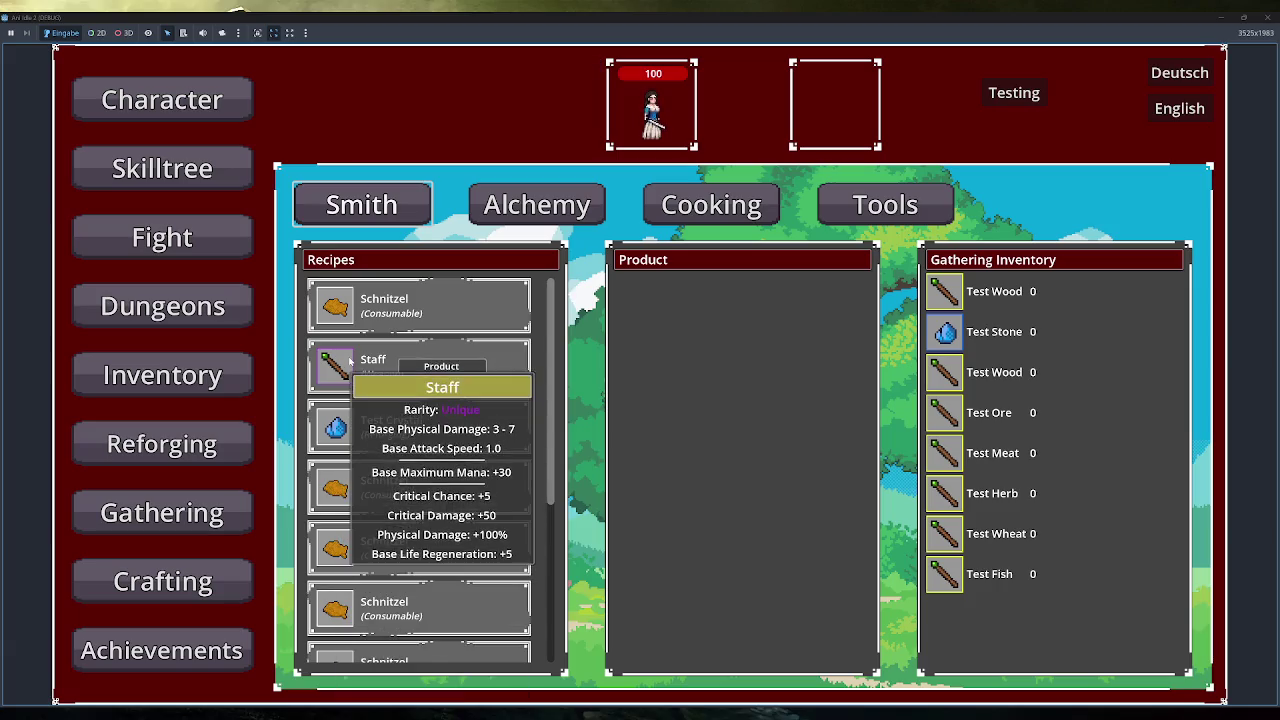
double_click(726, 18)
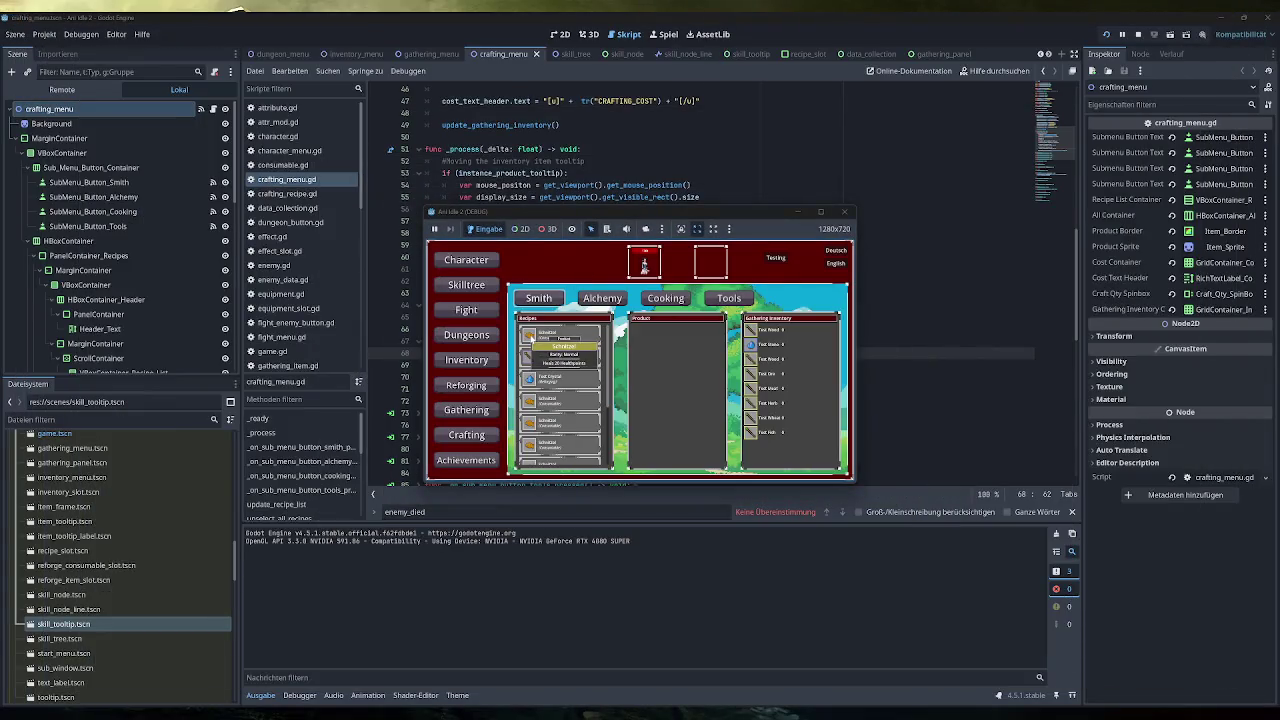
click(721, 212)
double_click(721, 212)
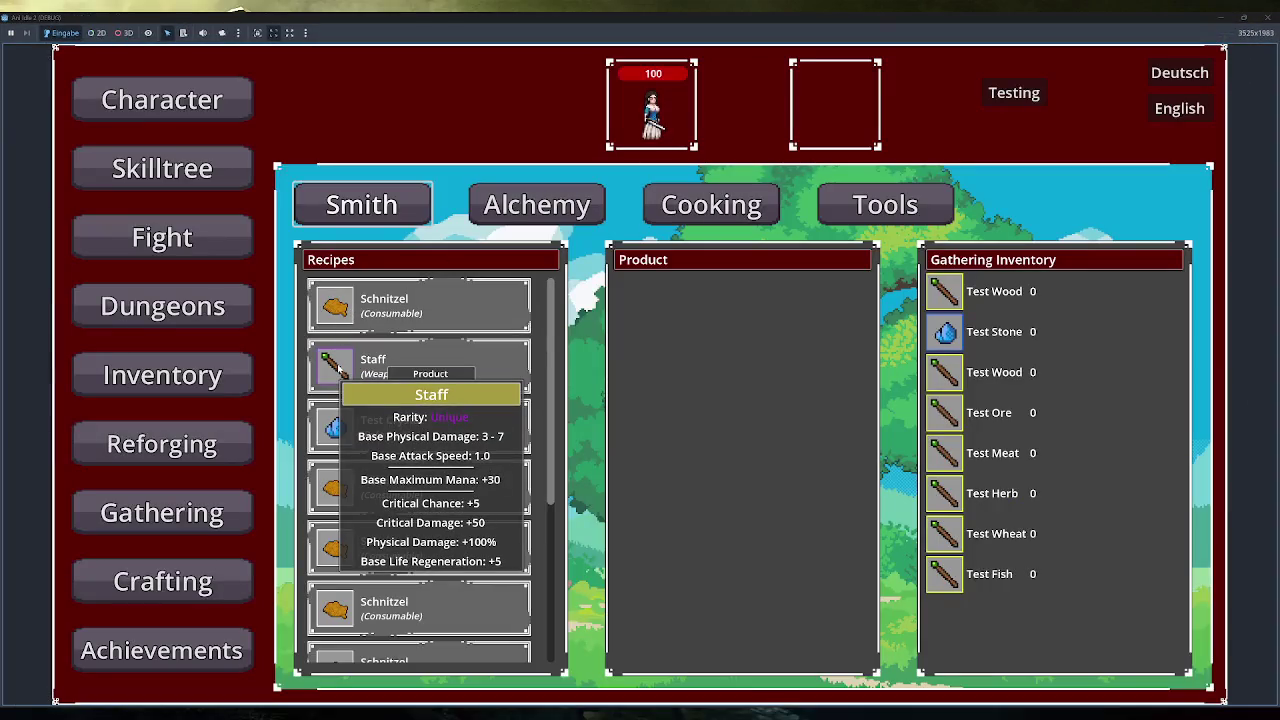
Check the Staff, Test Stone and Test Crystal tooltips, then close the game.
mouse_move(958, 330)
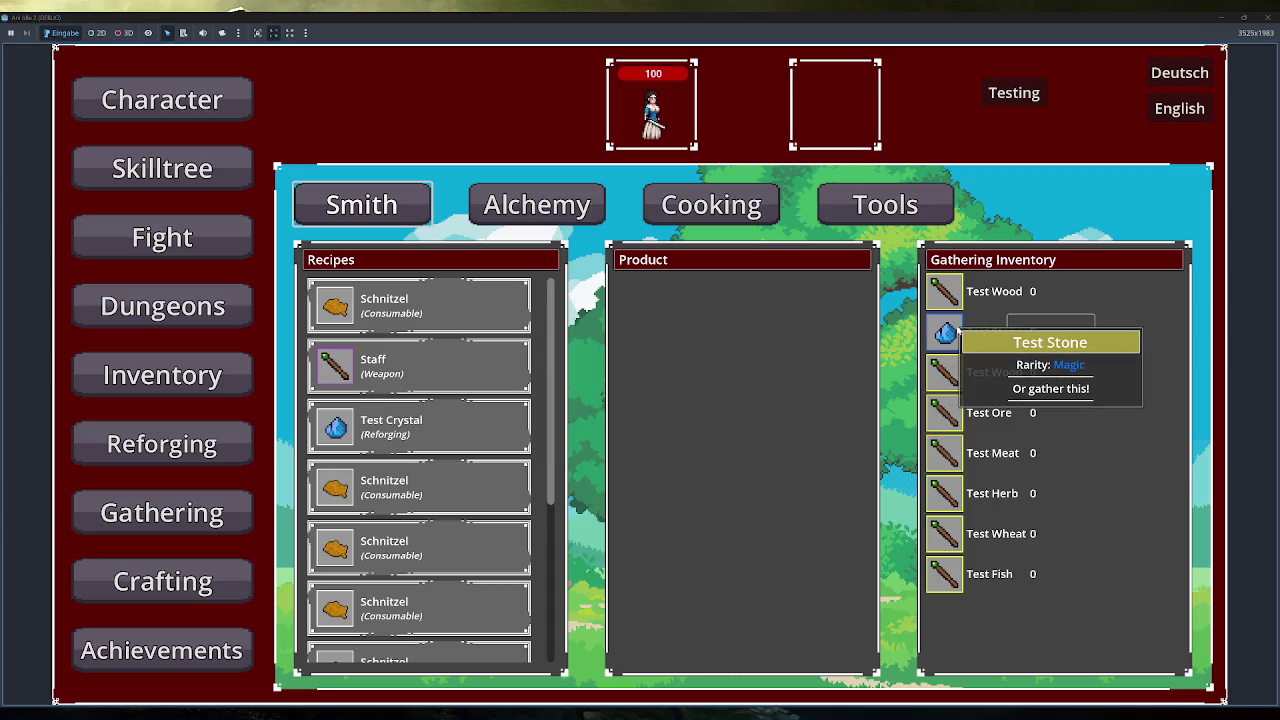
mouse_move(342, 372)
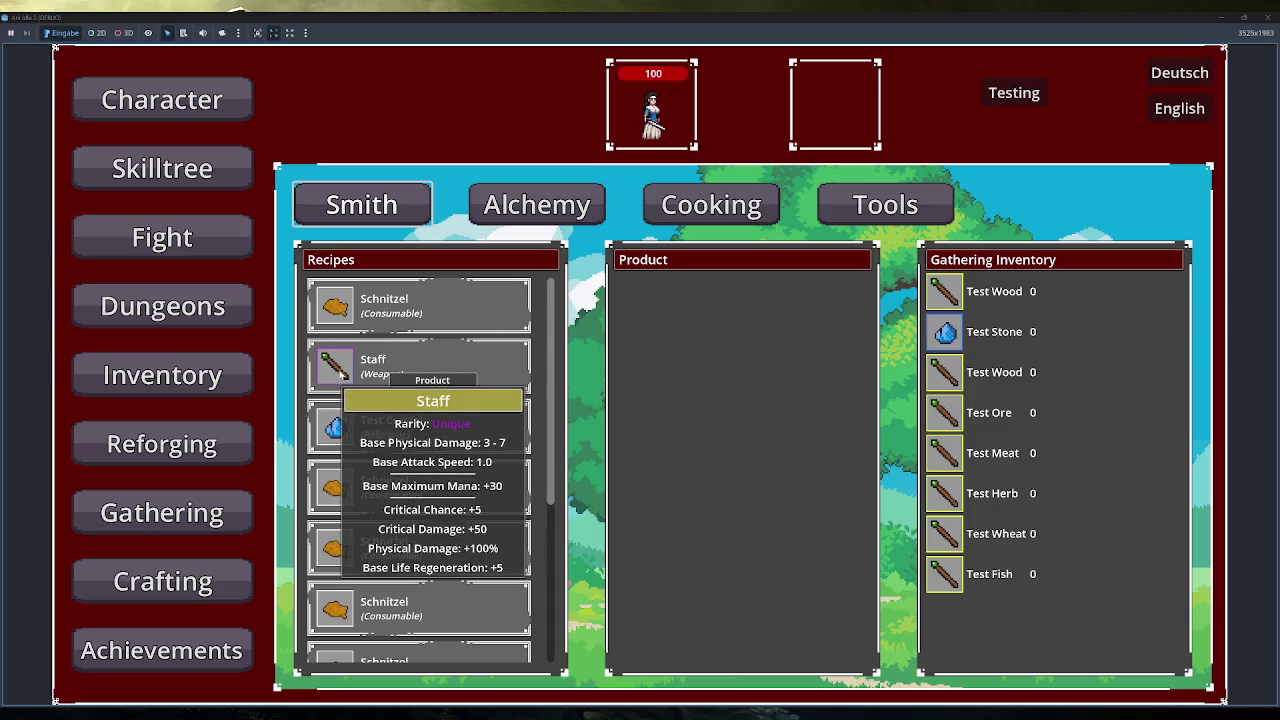
mouse_move(336, 426)
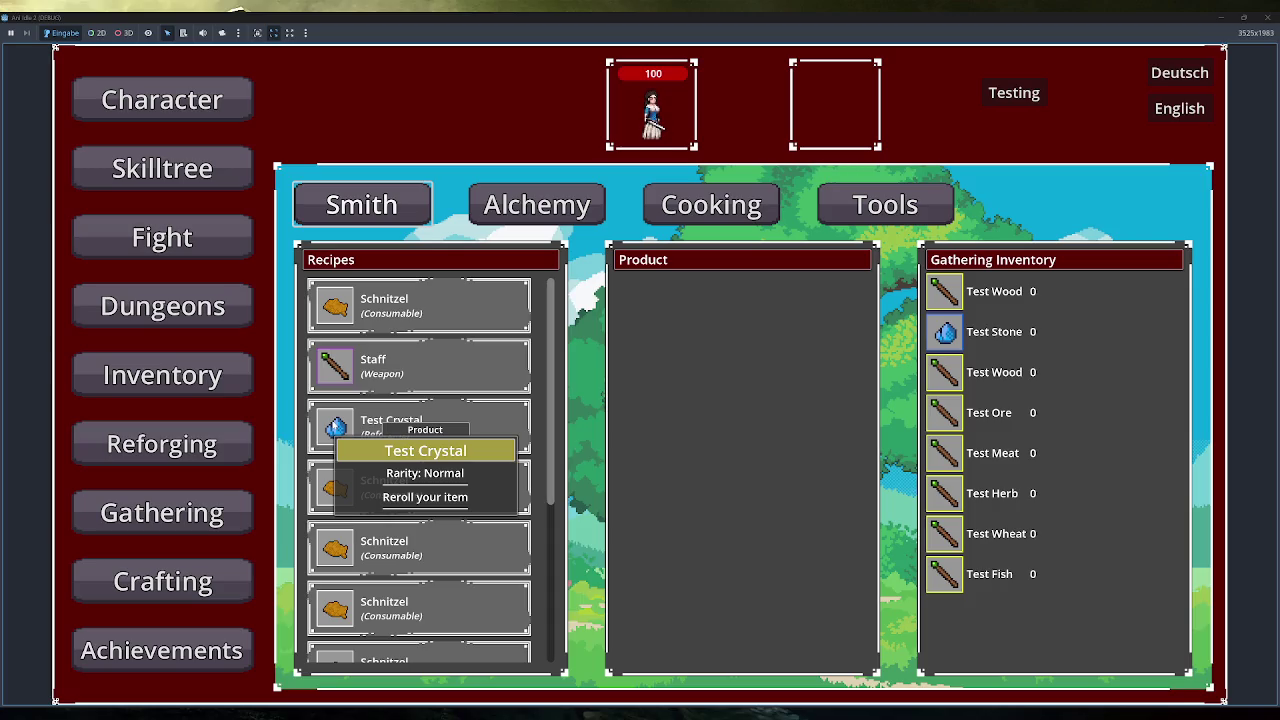
click(1262, 17)
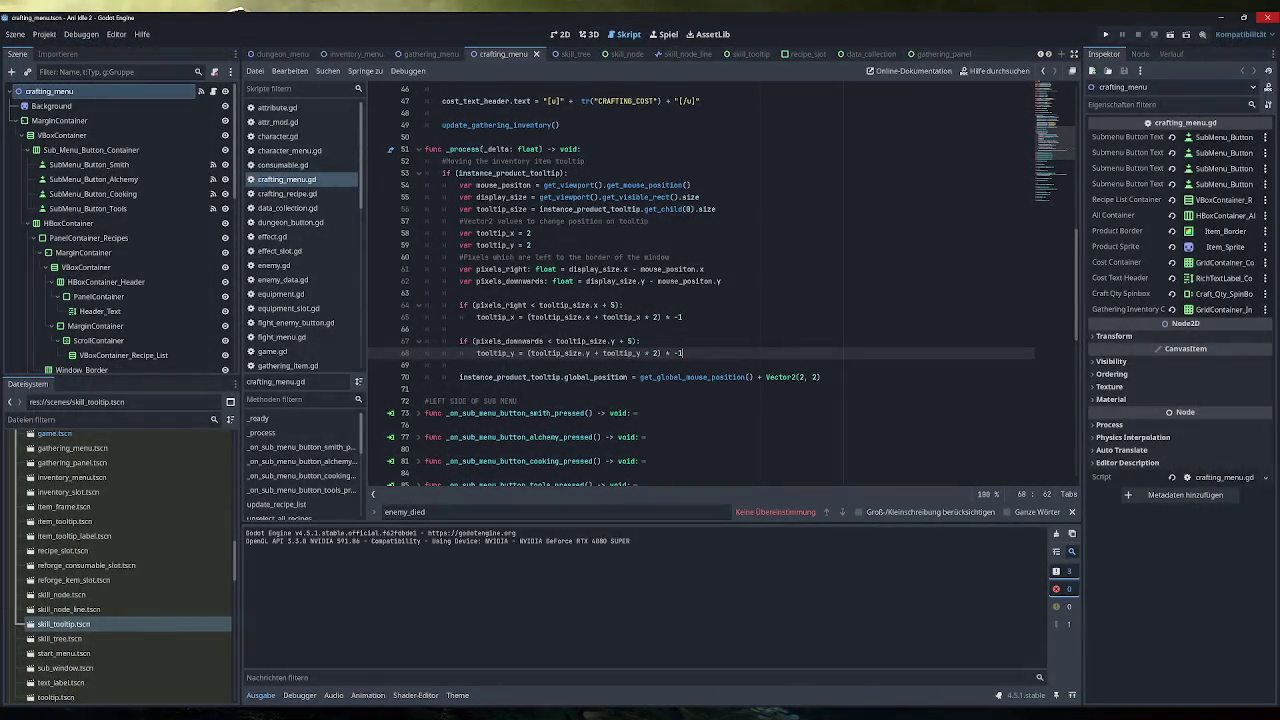
Change line 70's offset to Vector2(tooltip_x - 4, tooltip_y - 4), then save and run the game.
click(531, 233)
key(BackSpace)
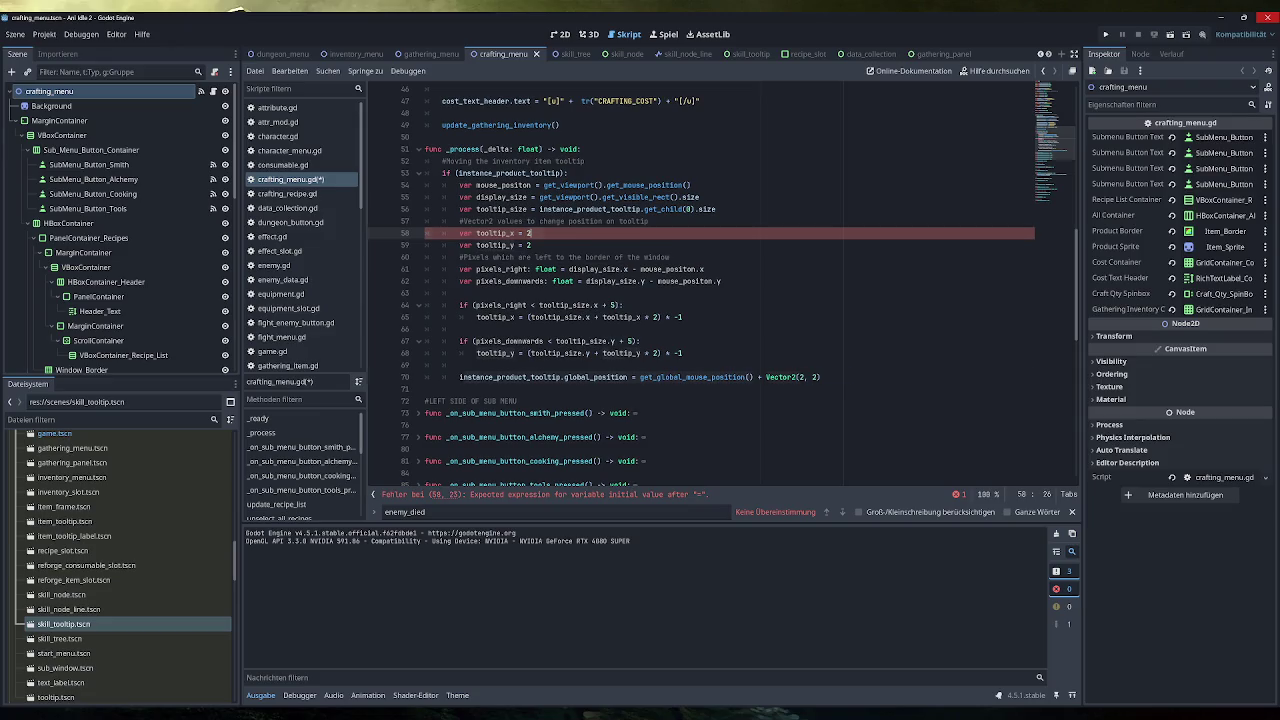
key(ctrl+z)
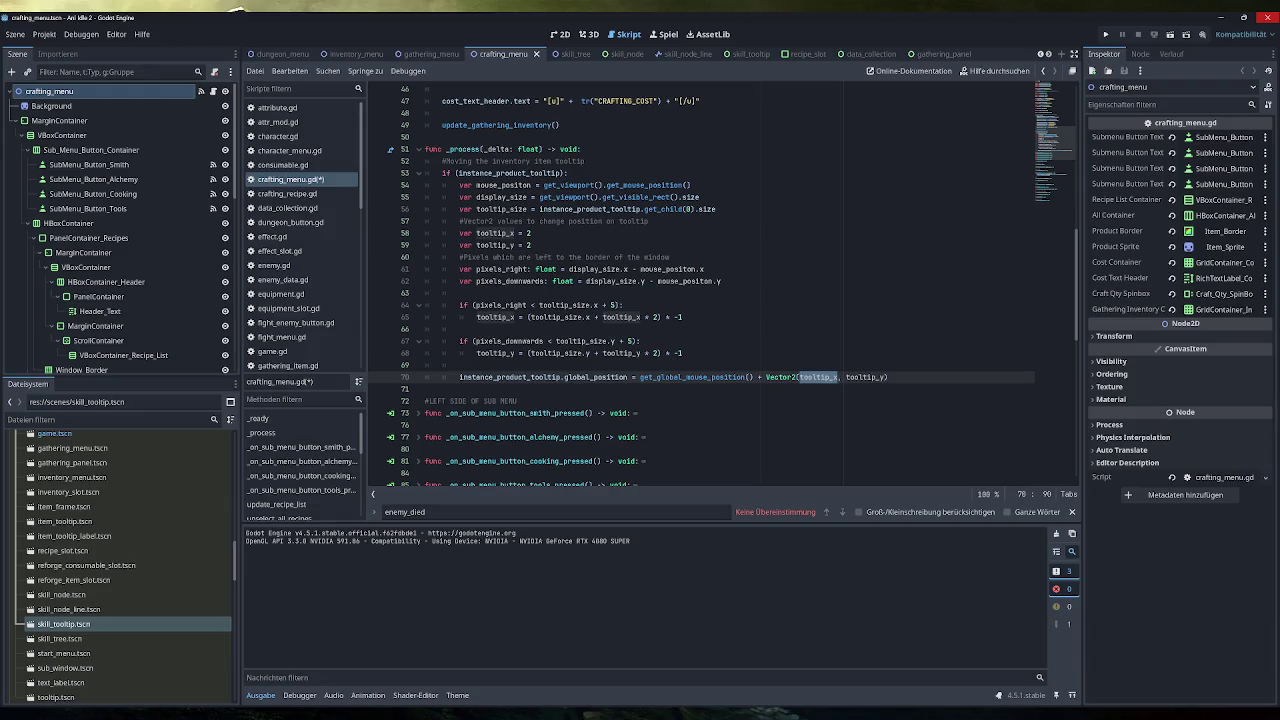
click(837, 377)
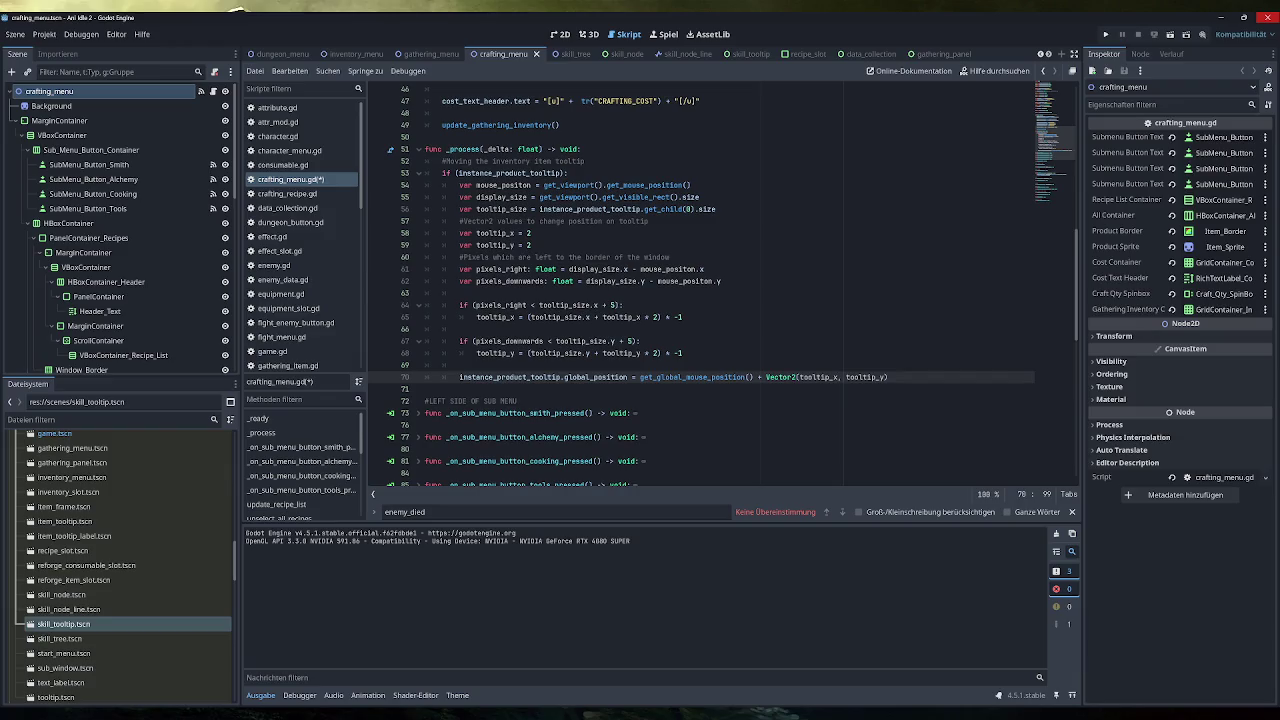
text(- )
text(4)
click(903, 377)
text(- 4)
click(1155, 40)
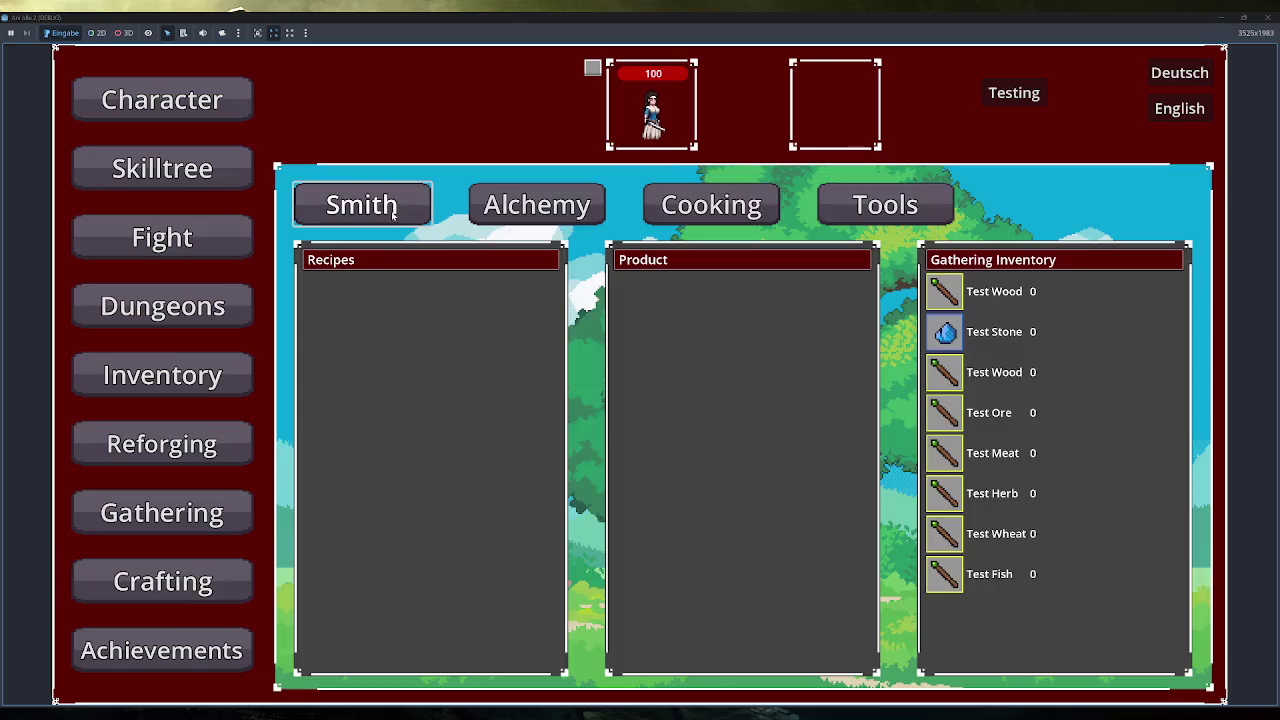
Open the Crafting panel, check the Schnitzel recipe tooltips' position, then close the game.
click(380, 215)
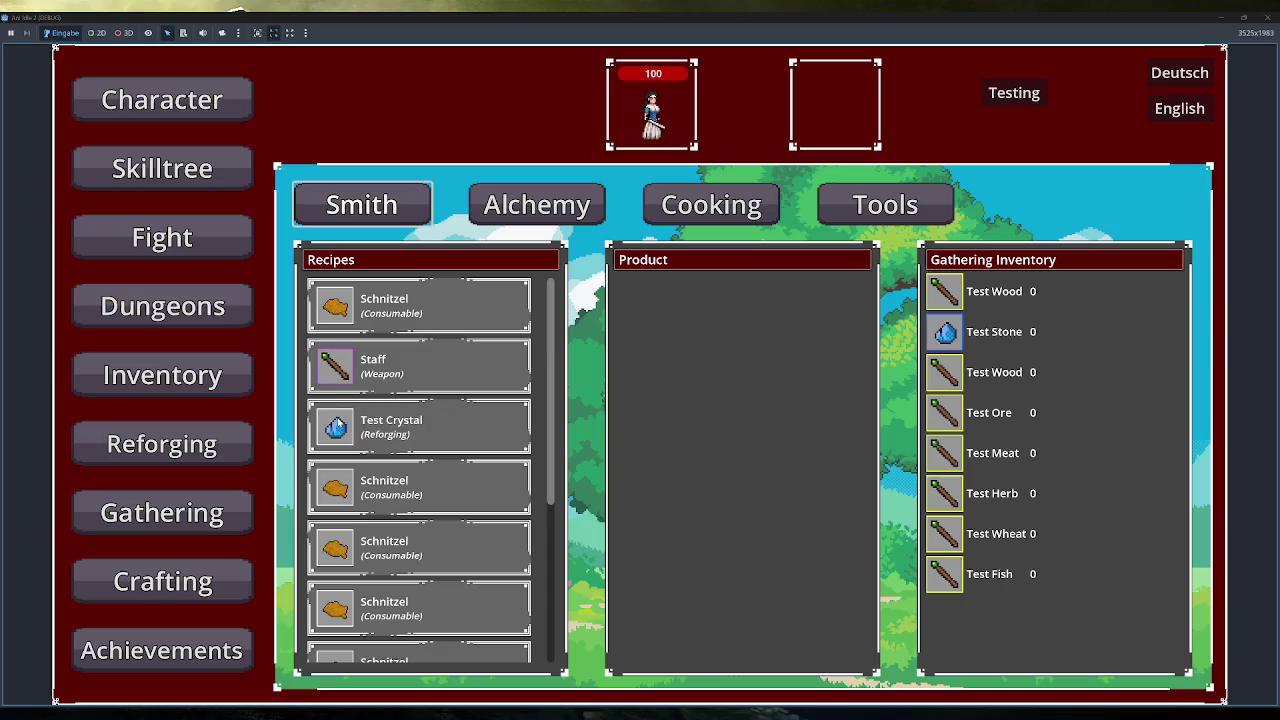
mouse_move(332, 490)
mouse_move(340, 607)
click(1265, 17)
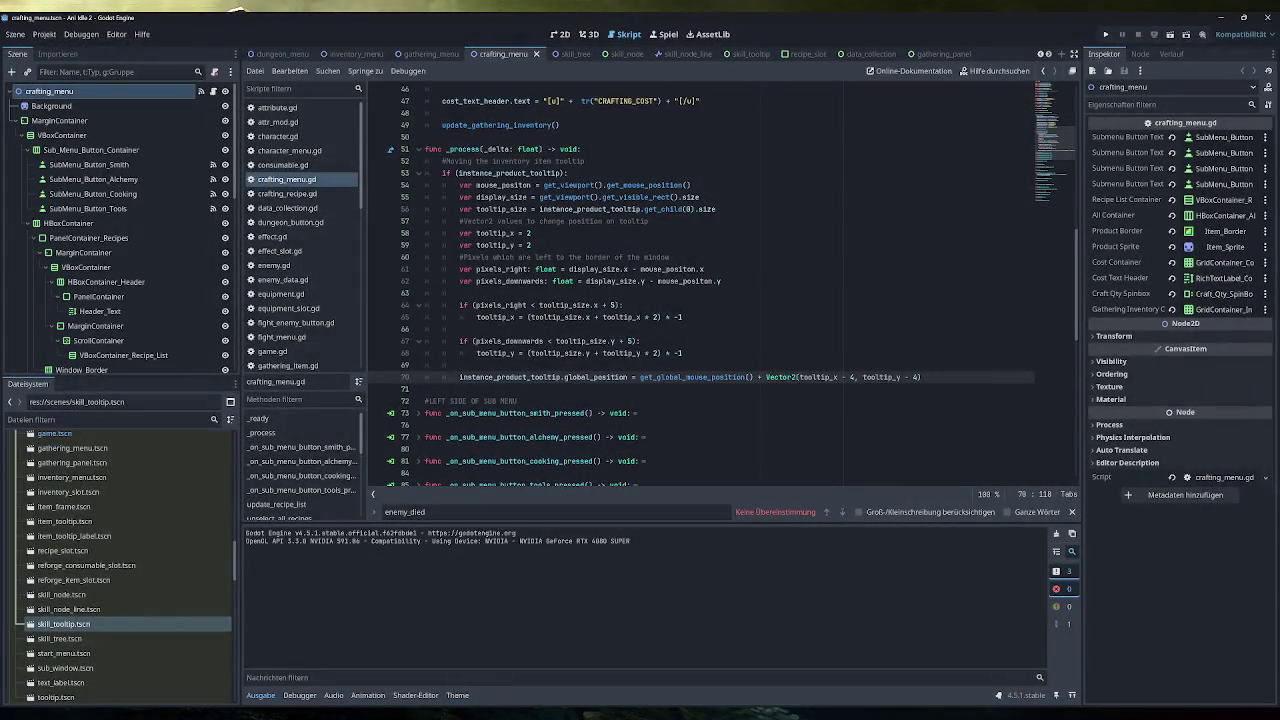
Remove both ' - 4' subtractions so line 70 reads Vector2(tooltip_x, tooltip_y).
key(BackSpace)
key(BackSpace)
key(BackSpace)
click(856, 377)
key(BackSpace)
key(BackSpace)
key(BackSpace)
Collapse the MarginContainer branch and toggle the Inspector's Transform section open and closed.
click(16, 120)
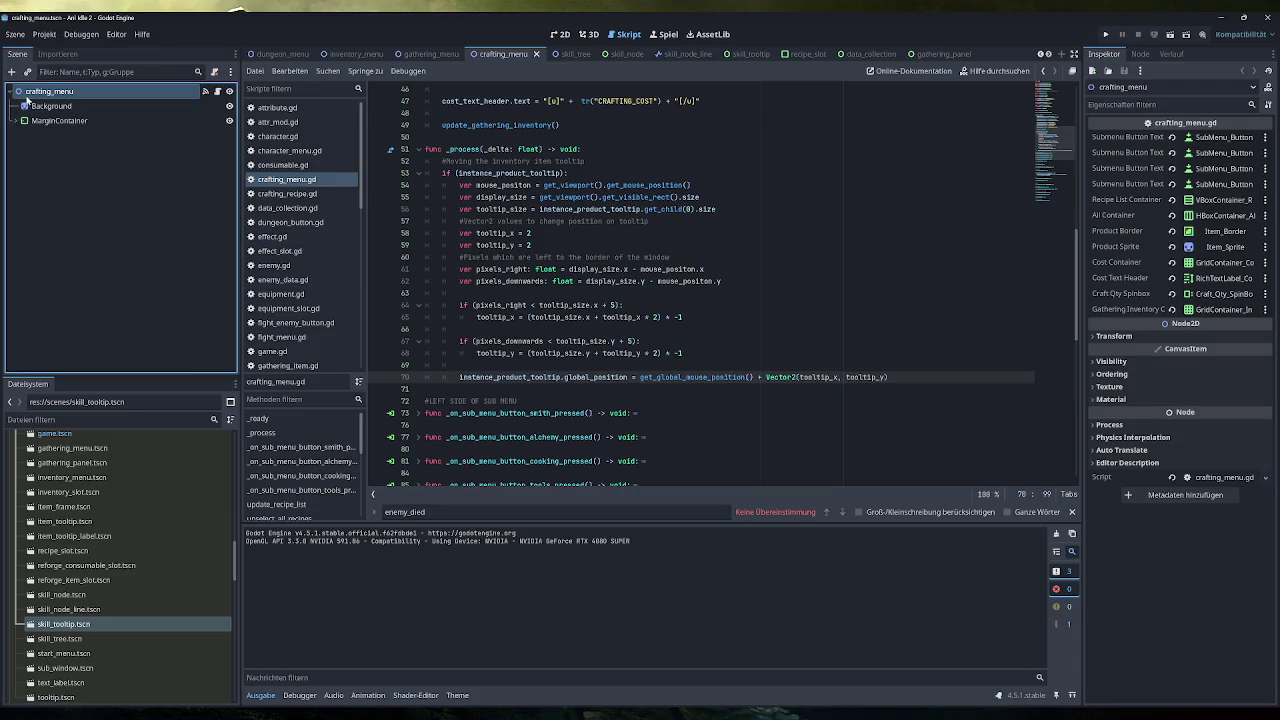
click(1116, 337)
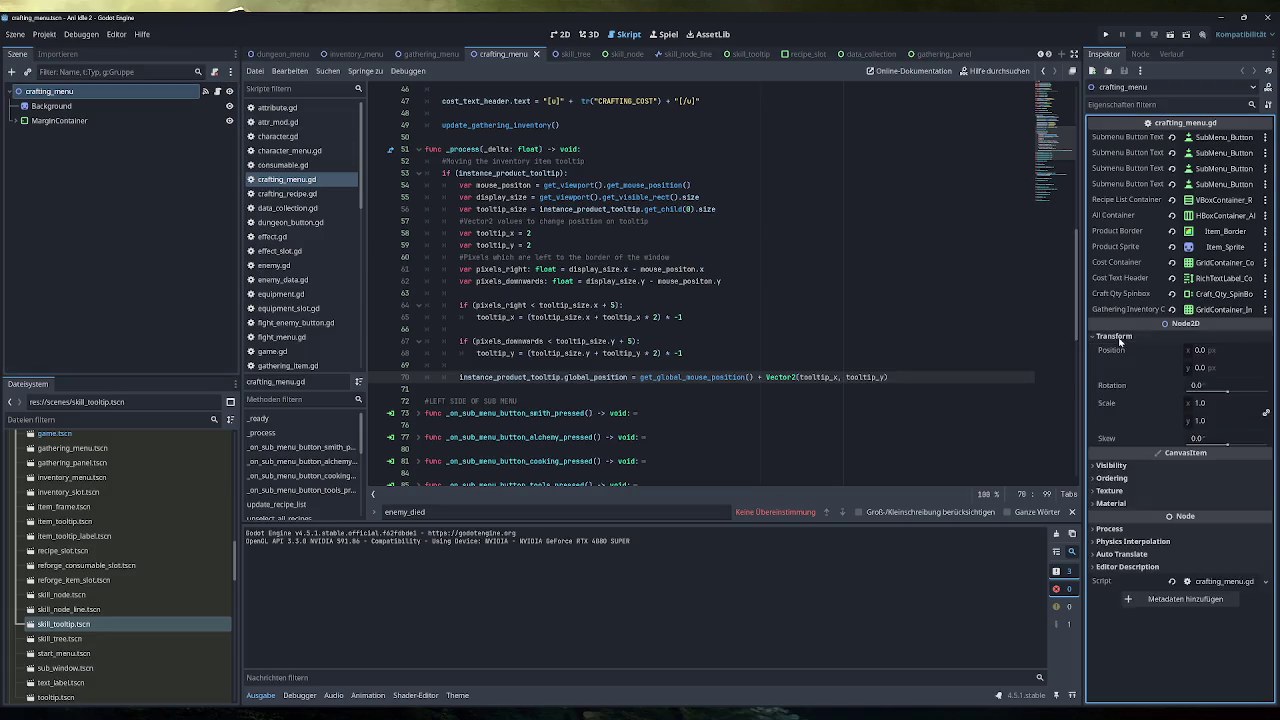
click(1118, 338)
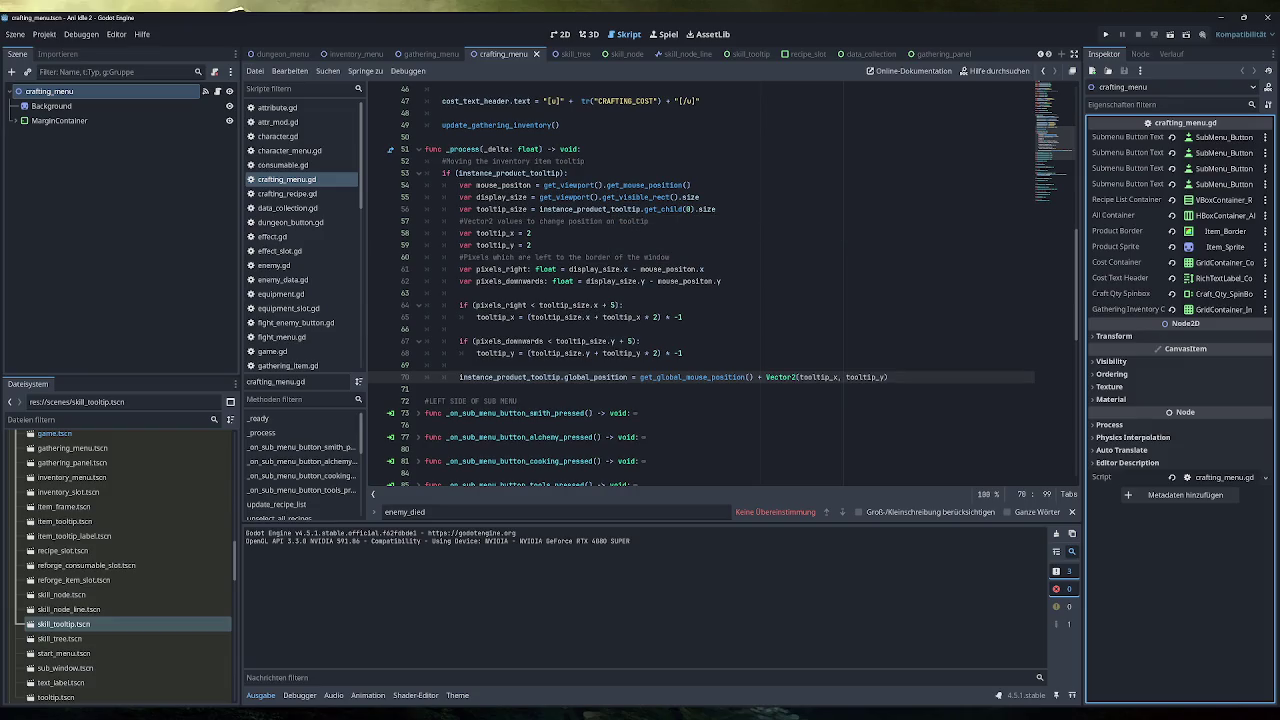
double_click(510, 172)
scroll(510, 172, up, 7)
scroll(700, 285, up, 7)
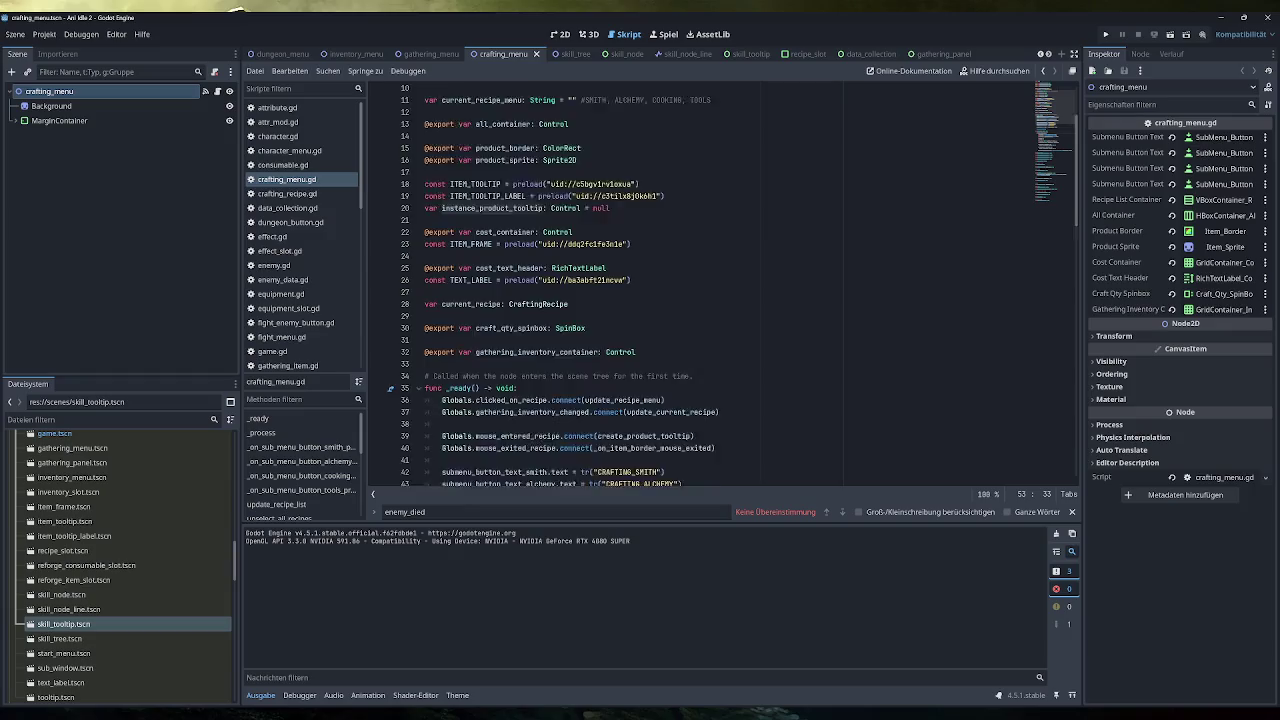
scroll(700, 285, down, 6)
scroll(700, 285, down, 15)
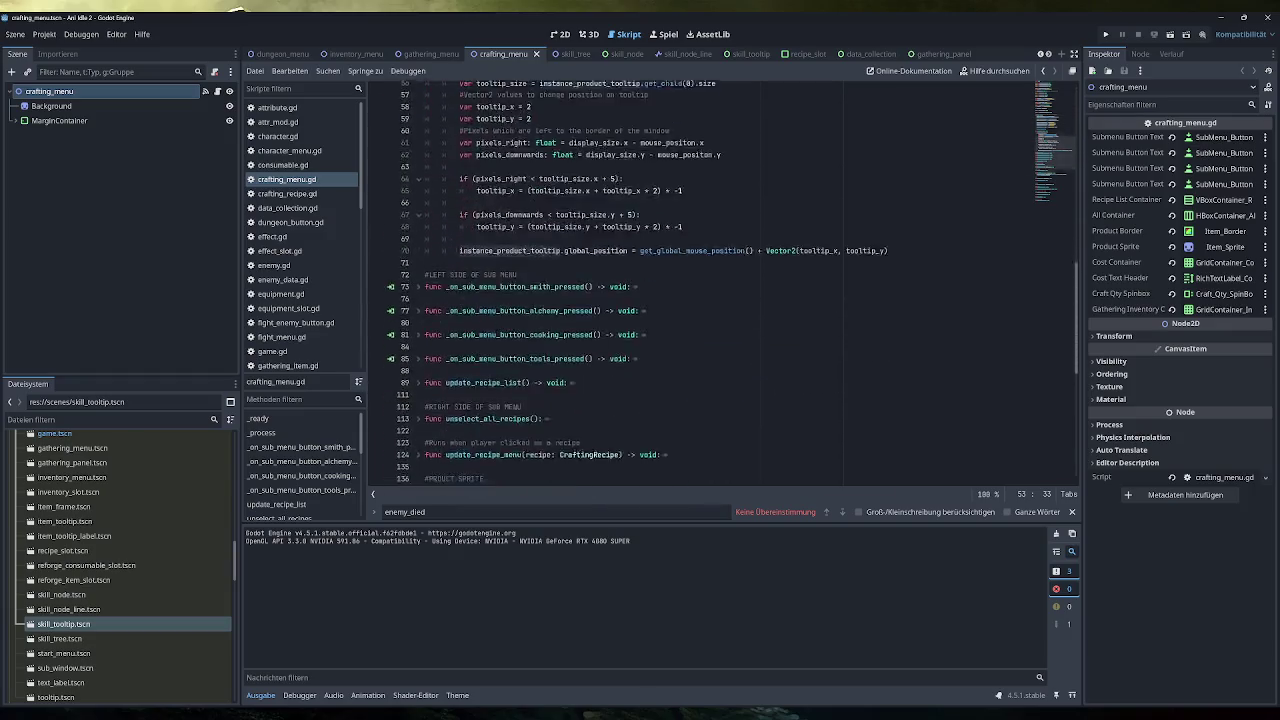
scroll(700, 285, up, 17)
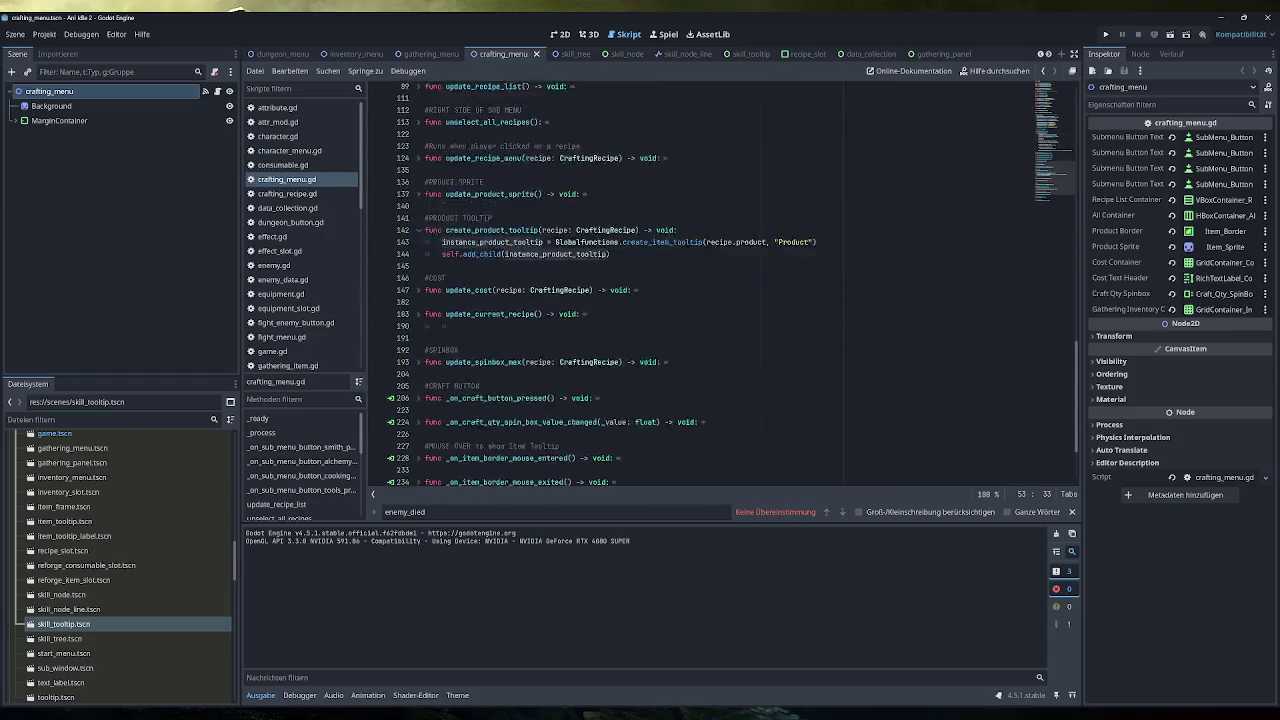
scroll(700, 285, down, 6)
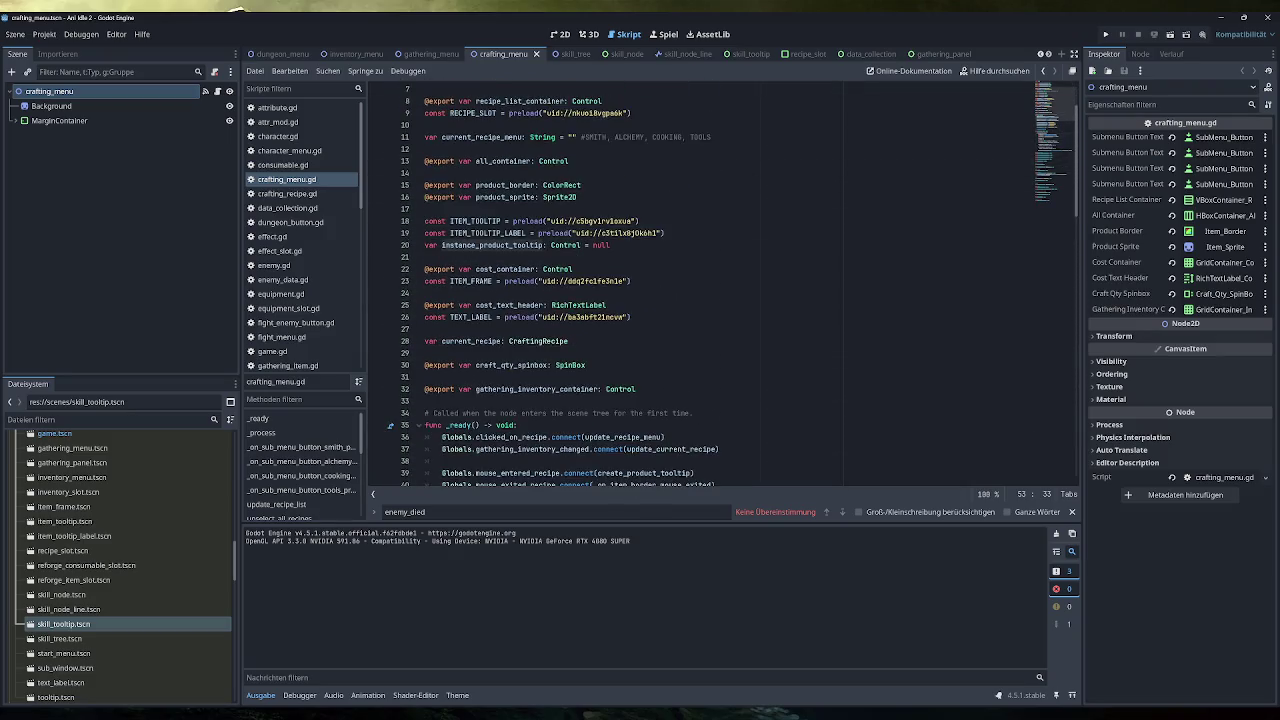
scroll(700, 285, down, 3)
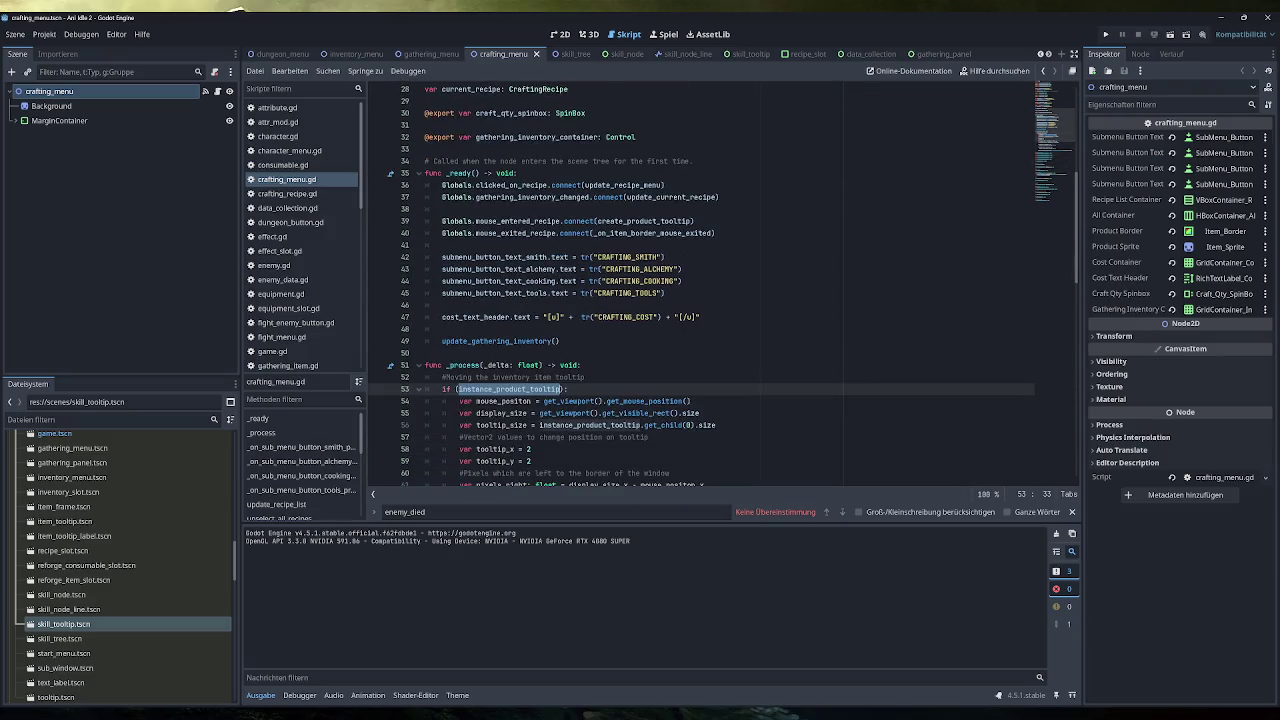
scroll(700, 285, up, 5)
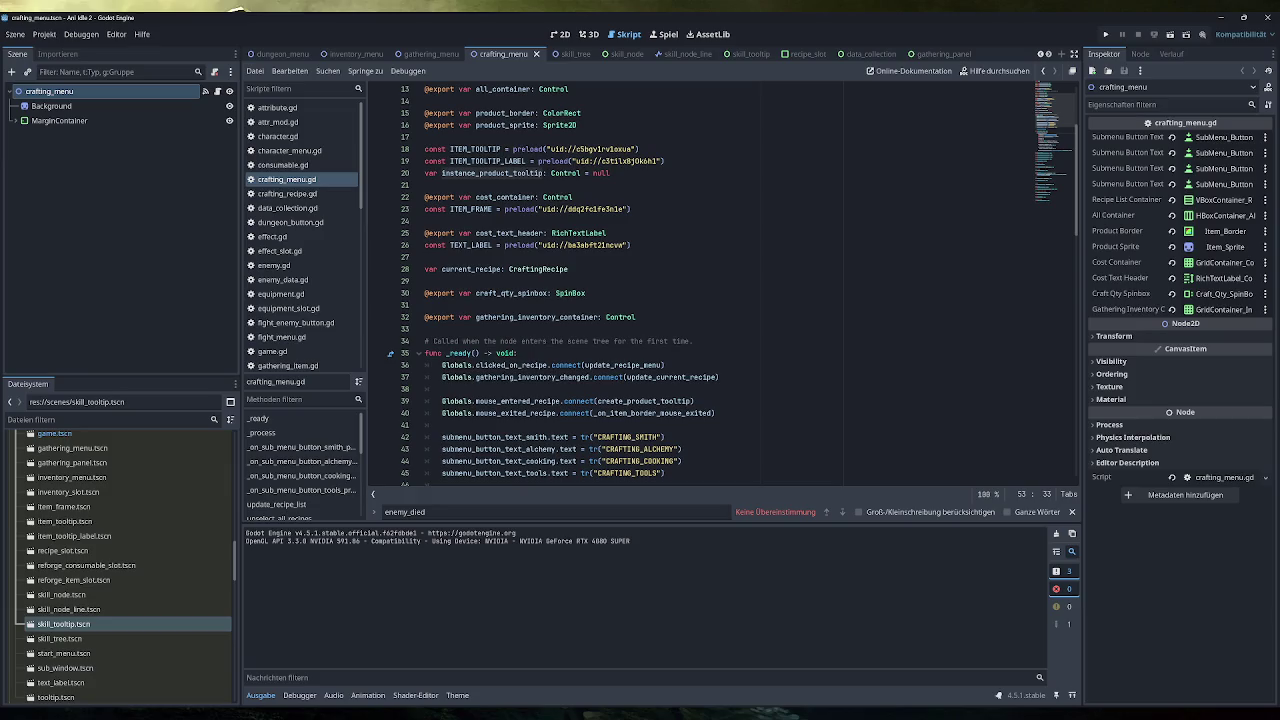
scroll(700, 280, down, 15)
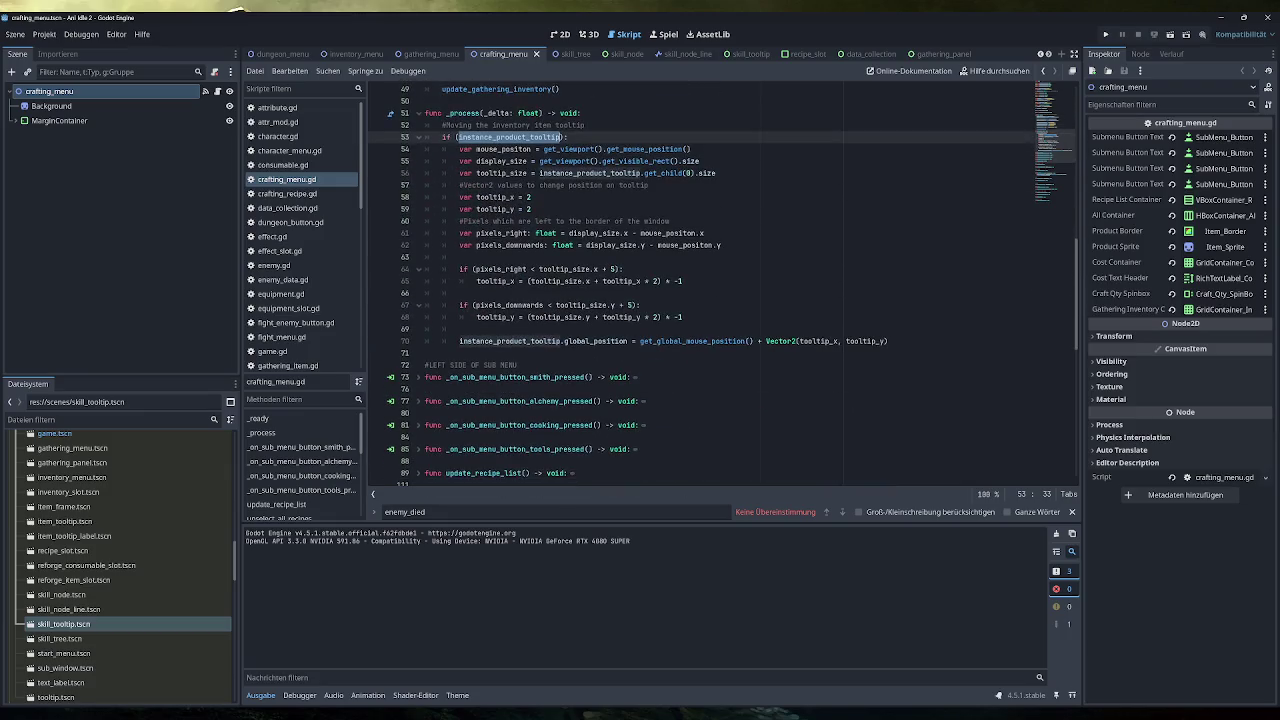
scroll(700, 280, down, 5)
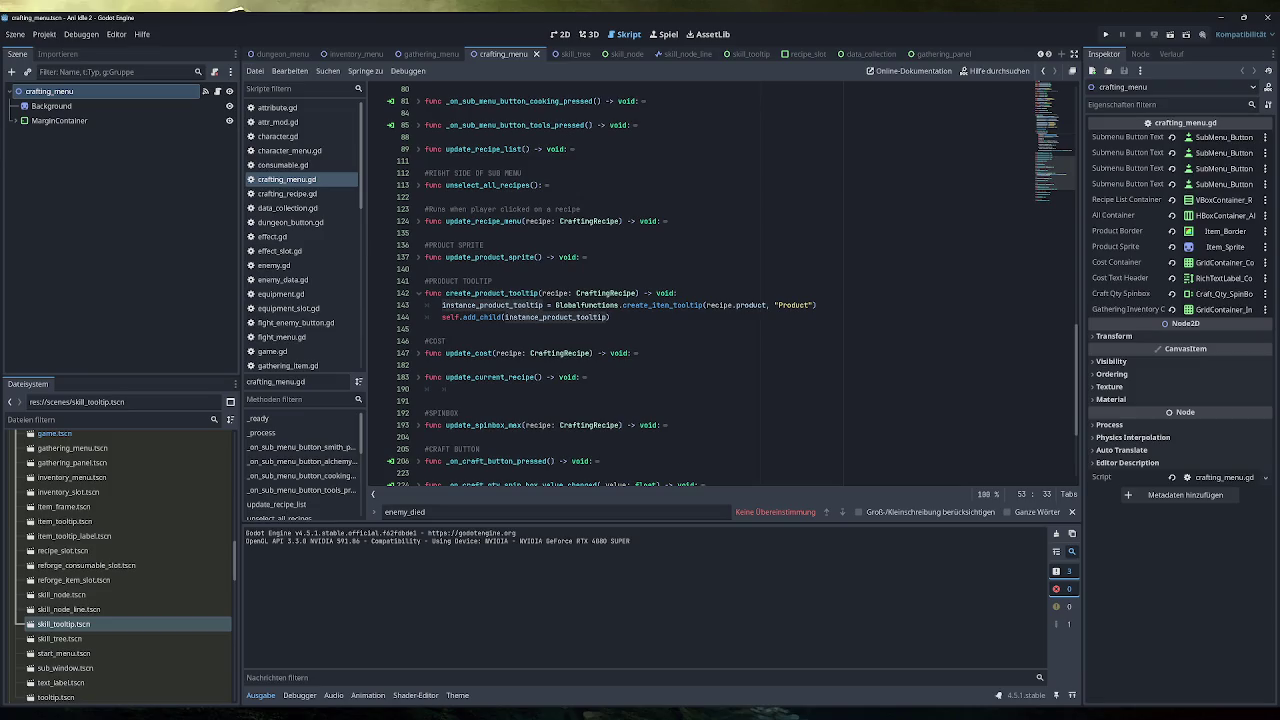
drag(816, 305, 555, 305)
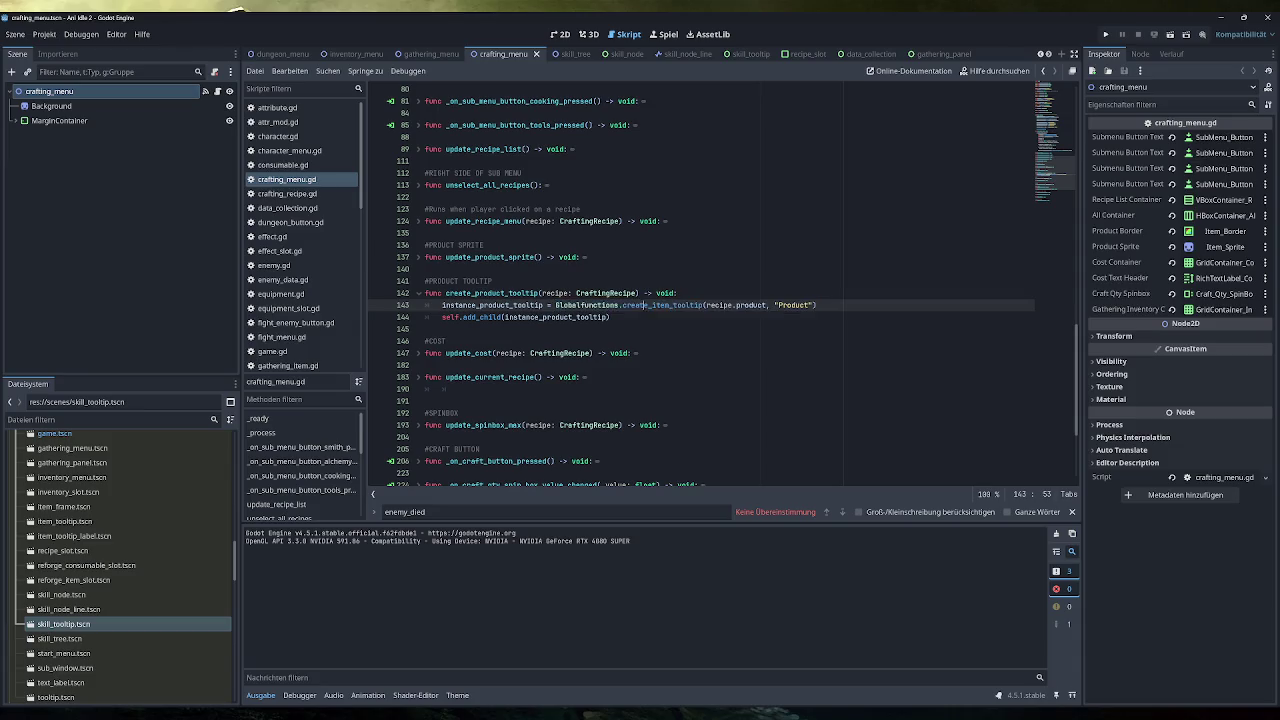
Locate ITEM_TOOLTIP via create_item_tooltip in globalfunctions.gd and open the item_tooltip scene.
ctrl+click(660, 305)
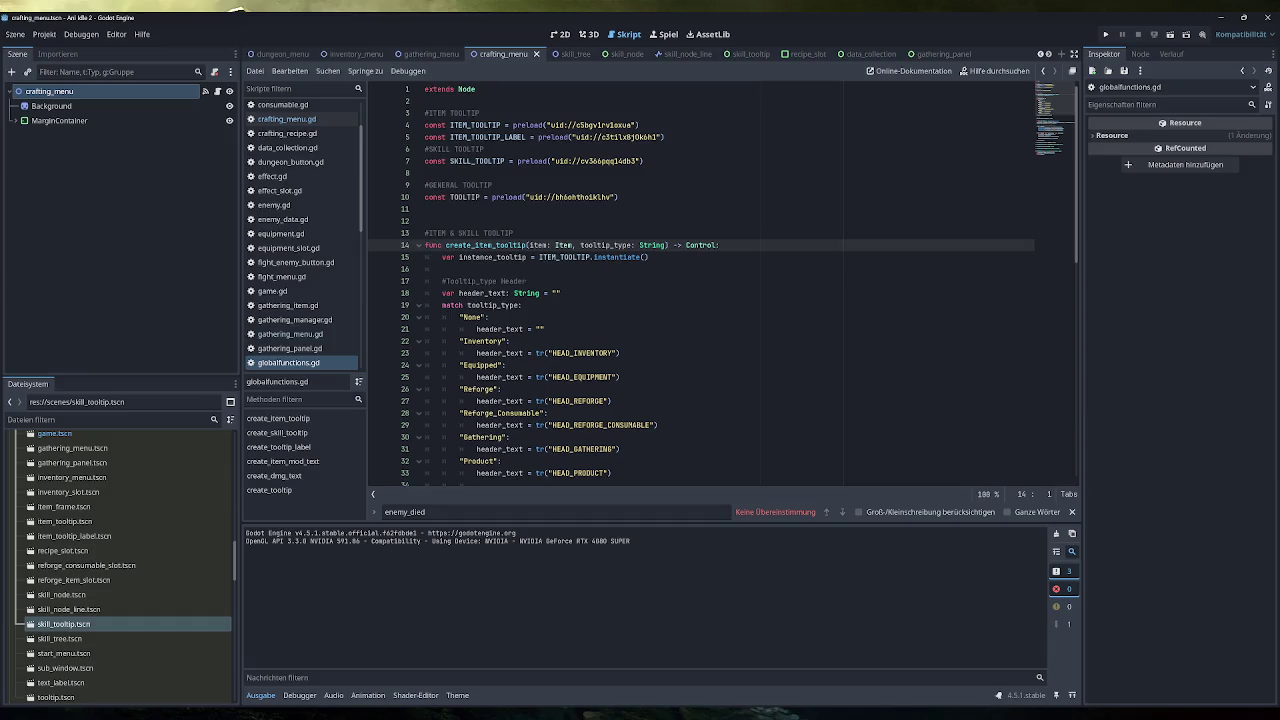
double_click(564, 257)
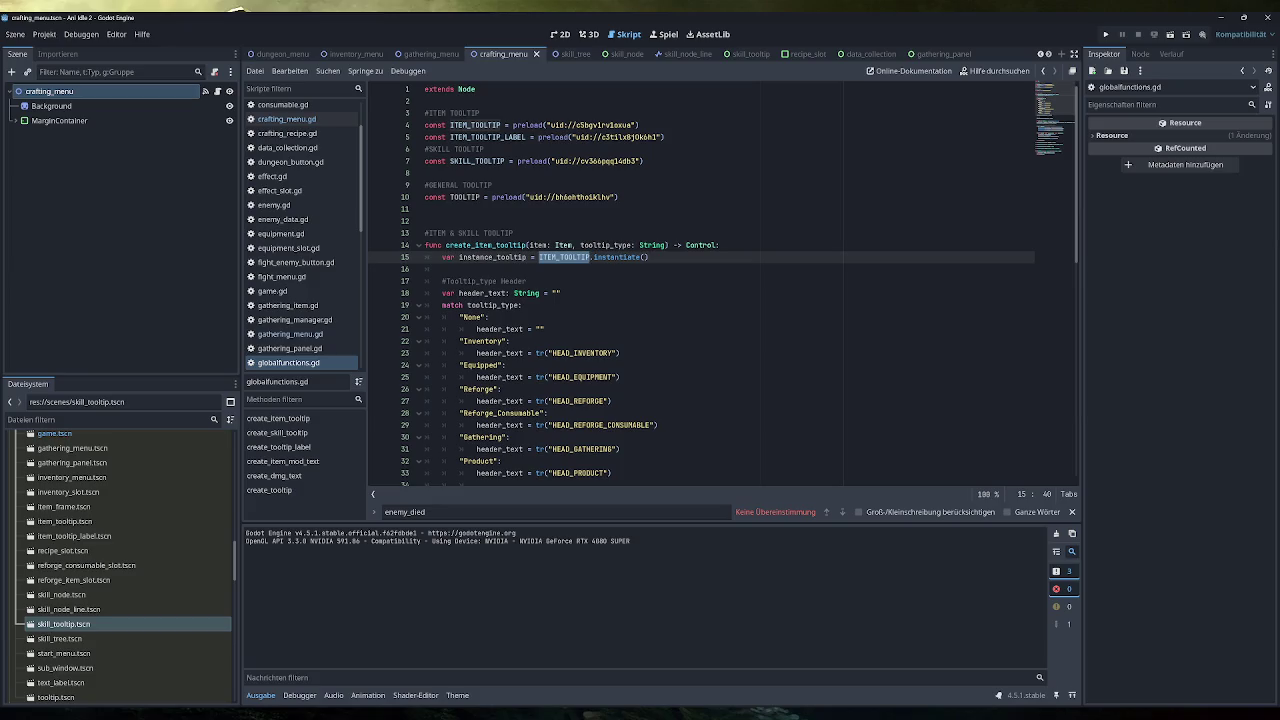
click(1047, 55)
click(1047, 55)
click(1047, 55)
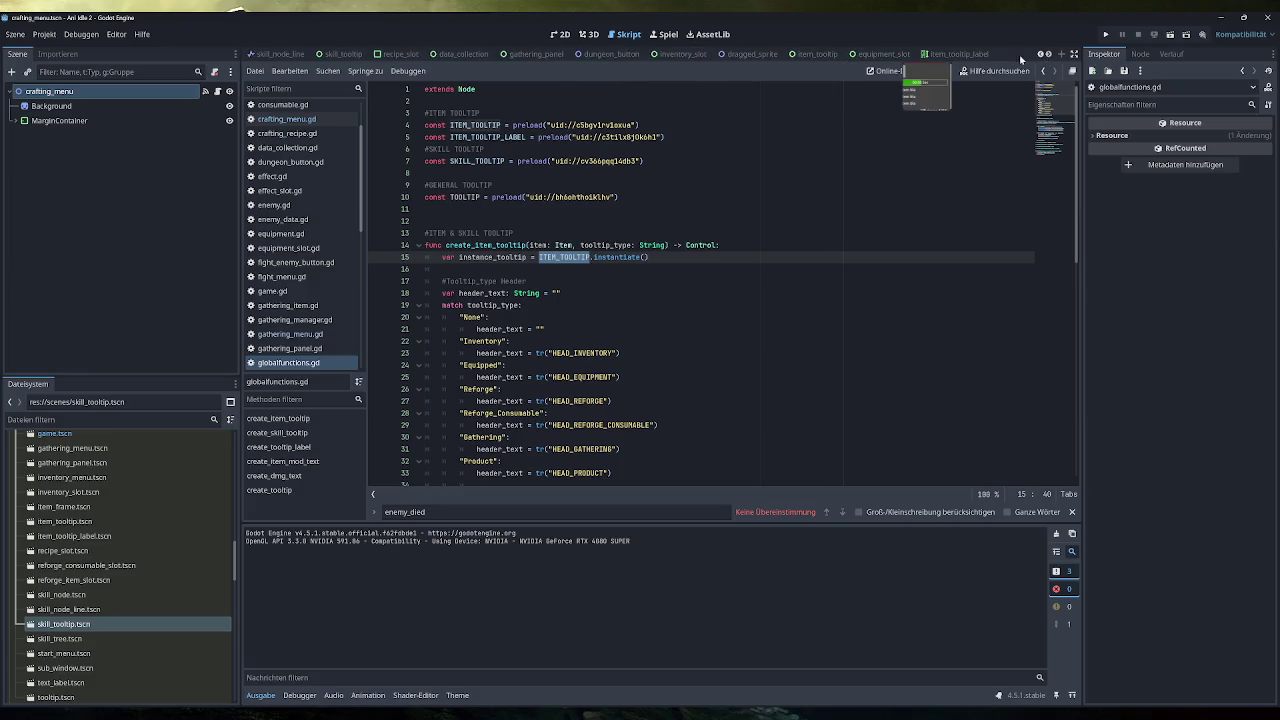
click(816, 55)
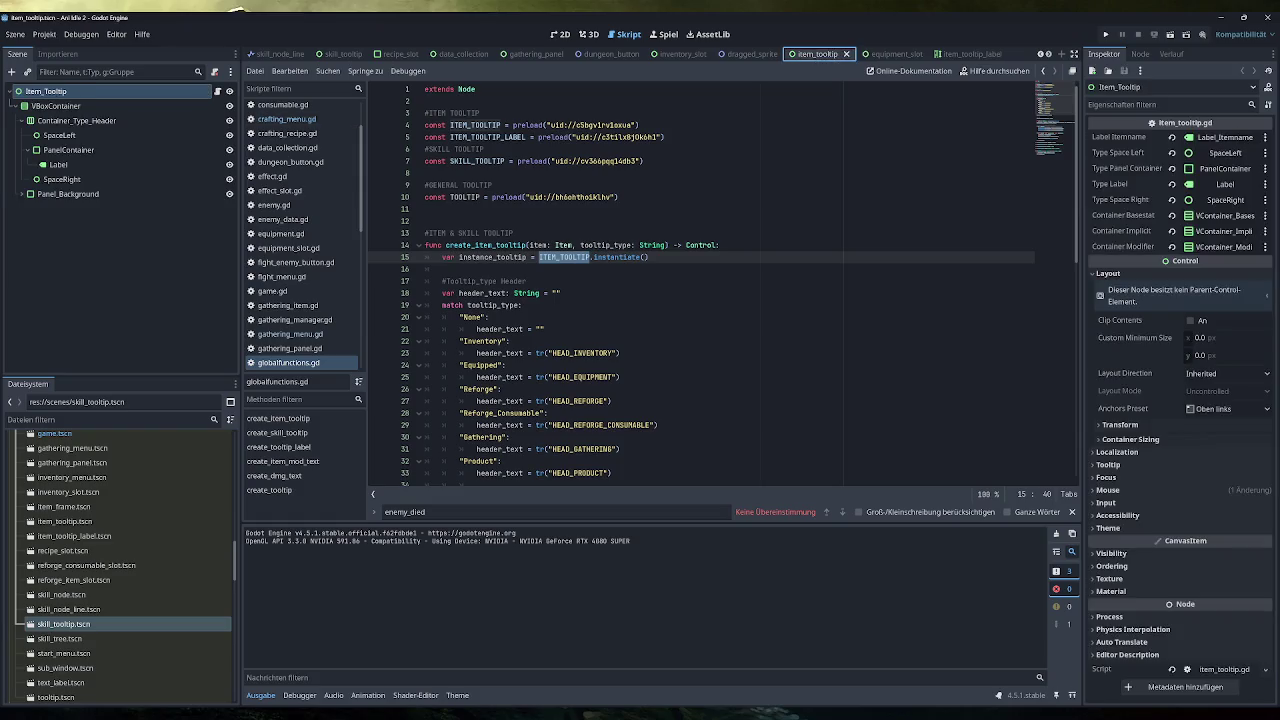
Show the VBoxContainer's Layout > Transform size and position properties.
click(56, 106)
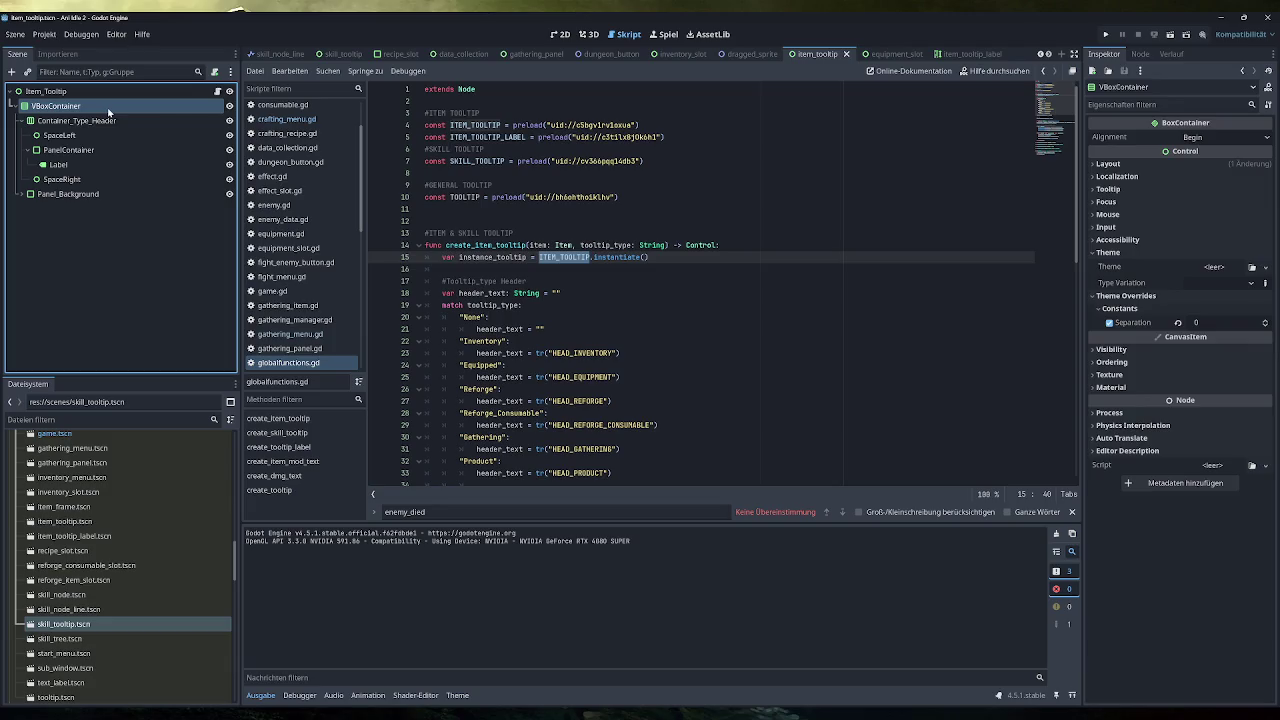
click(1107, 164)
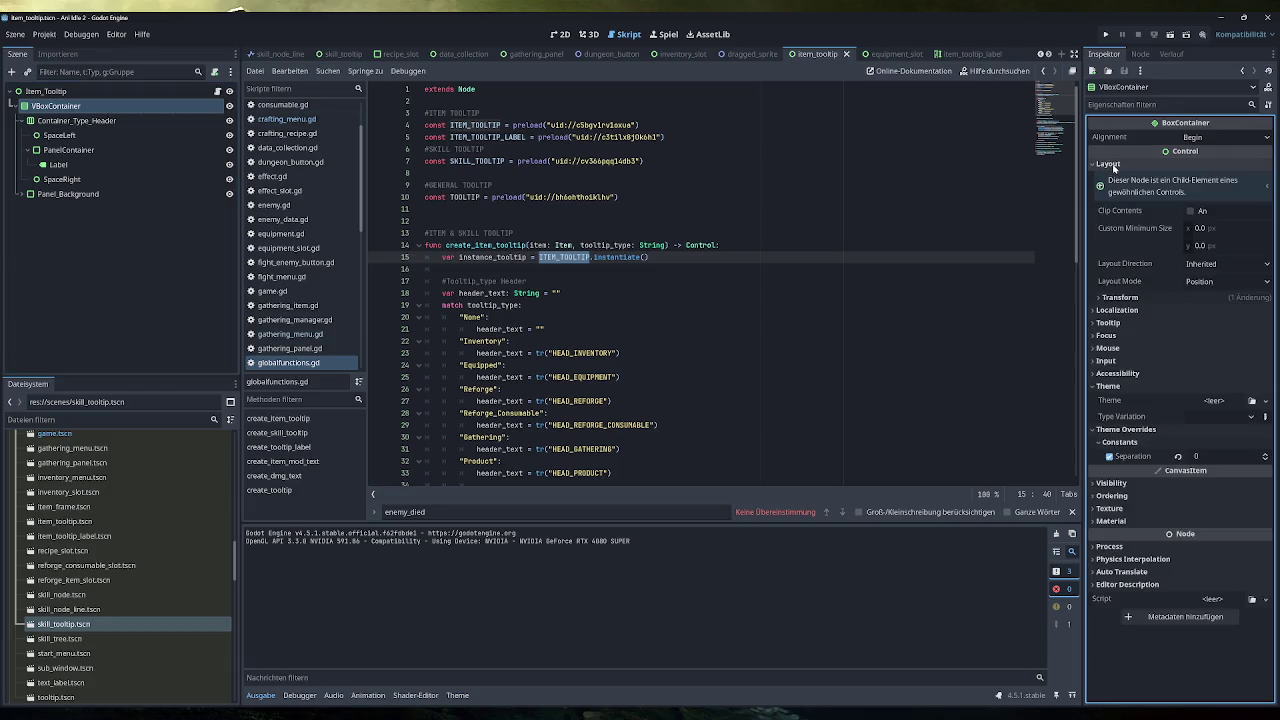
click(1120, 298)
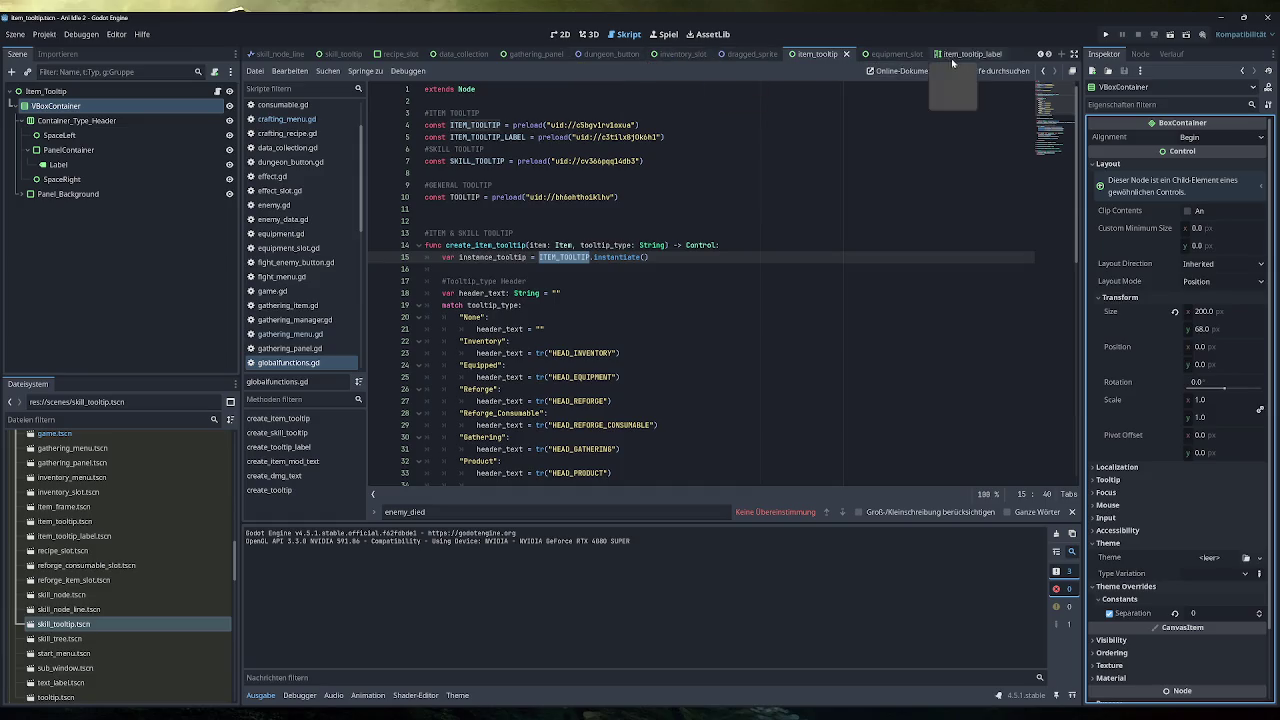
Return to crafting_menu.gd and place the cursor on line 68 in _process.
click(303, 337)
scroll(310, 250, up, 2)
click(300, 179)
scroll(700, 290, up, 10)
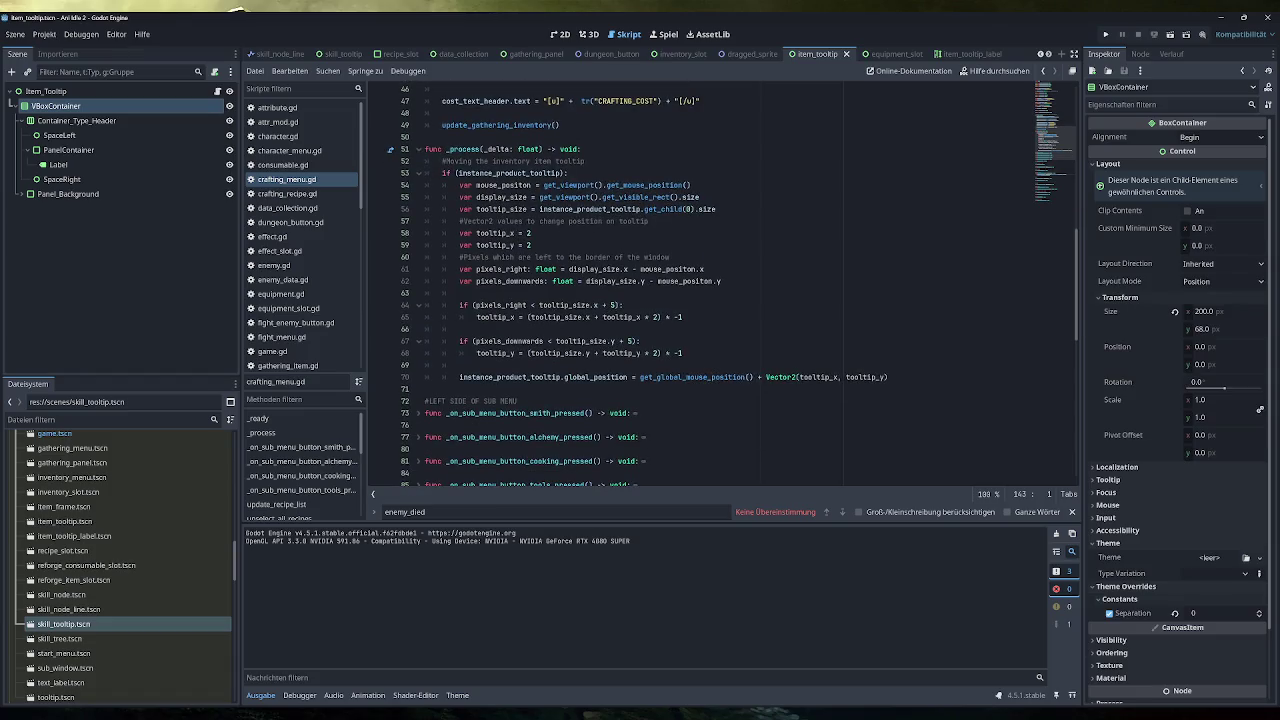
click(683, 353)
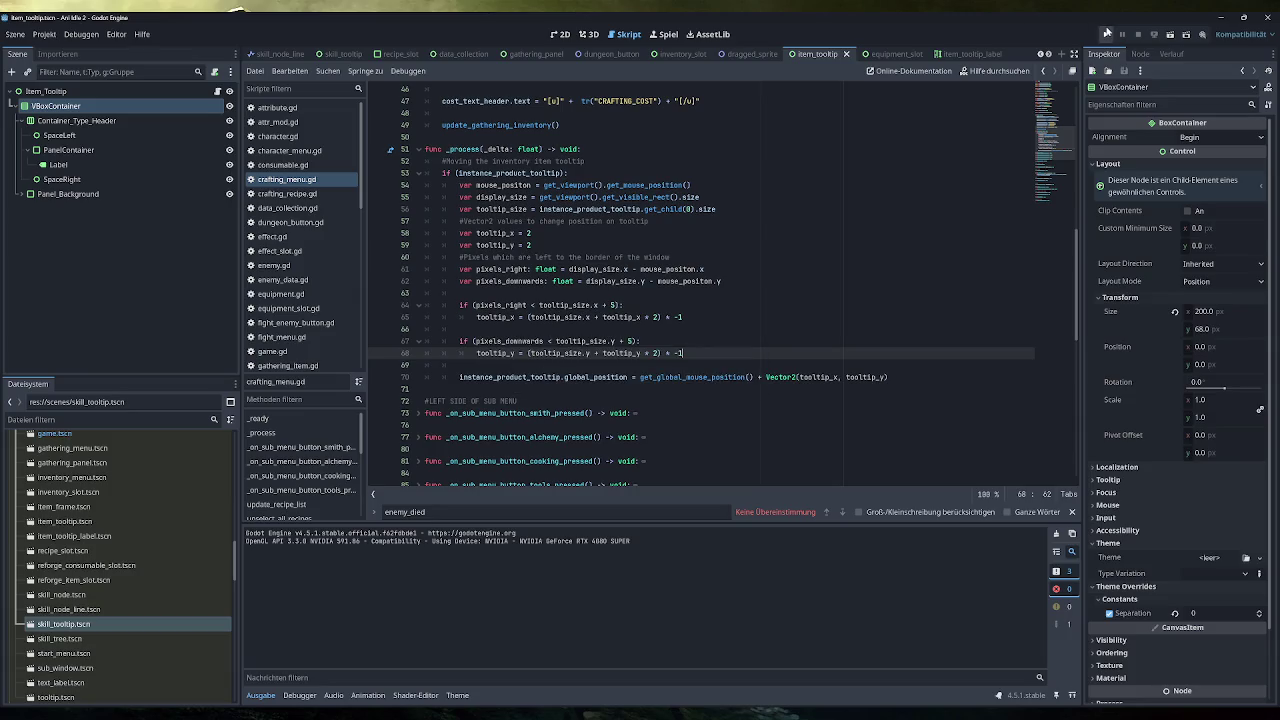
click(1105, 34)
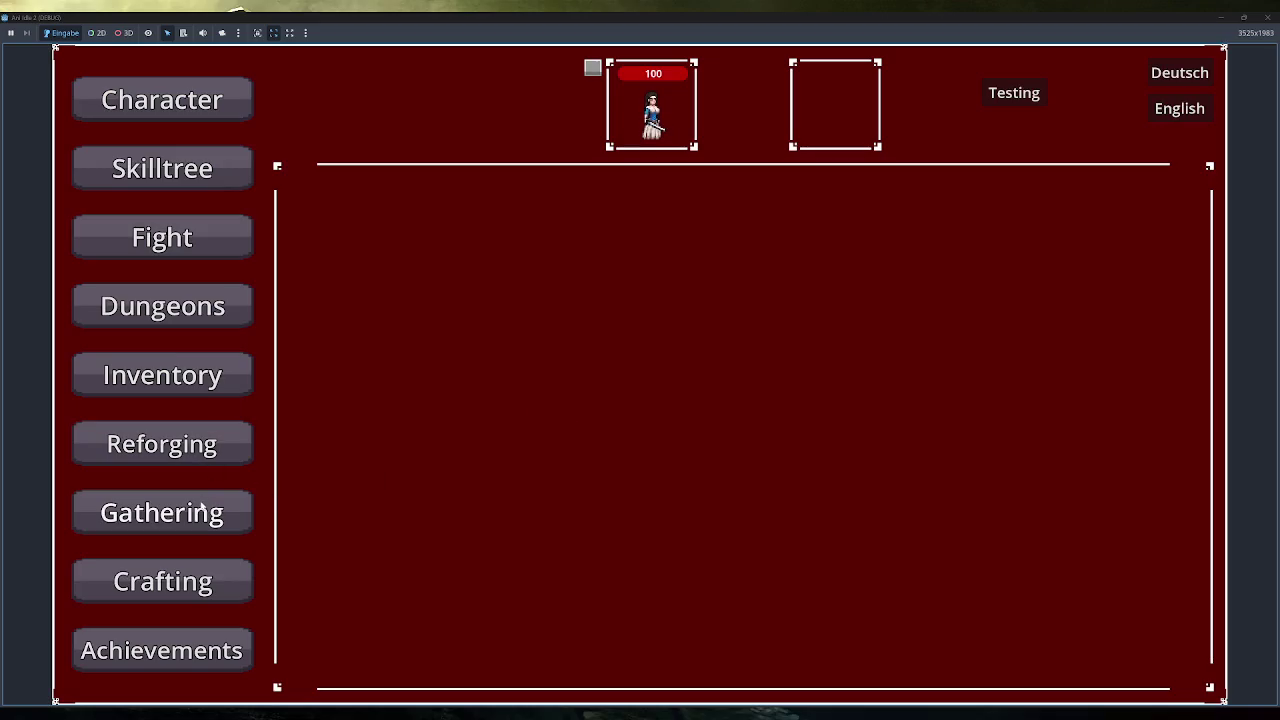
click(194, 509)
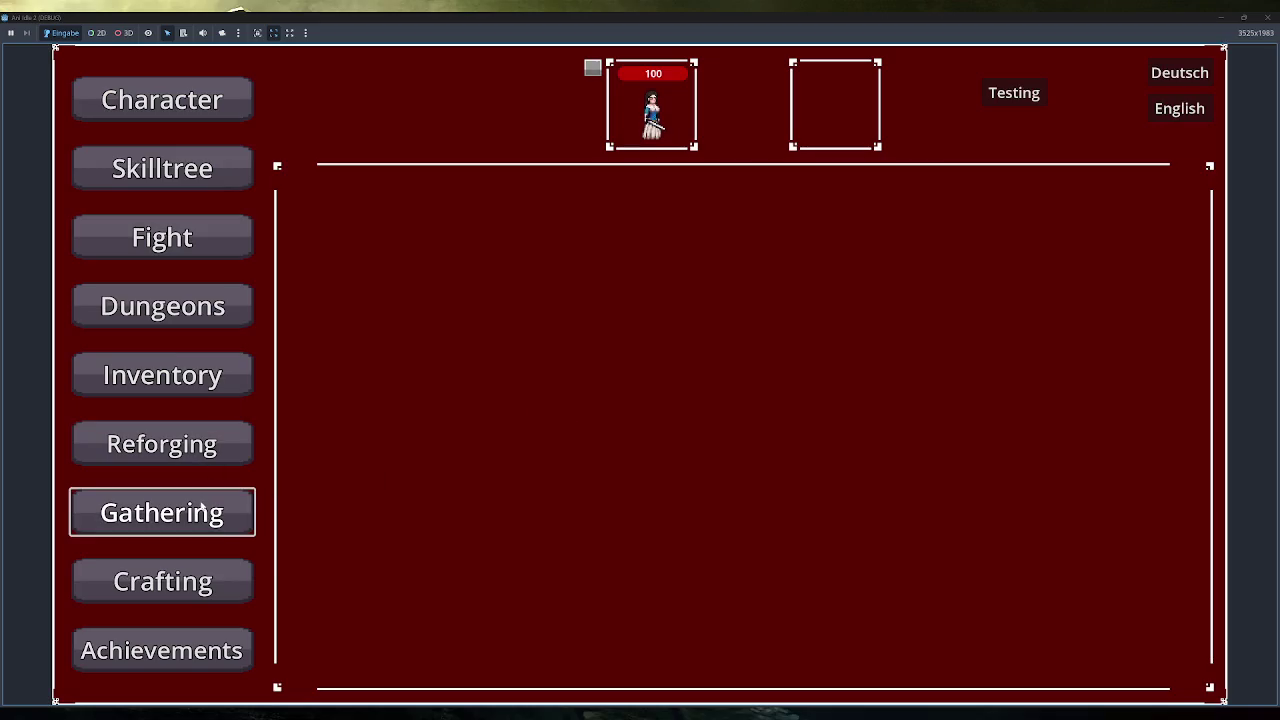
mouse_move(318, 288)
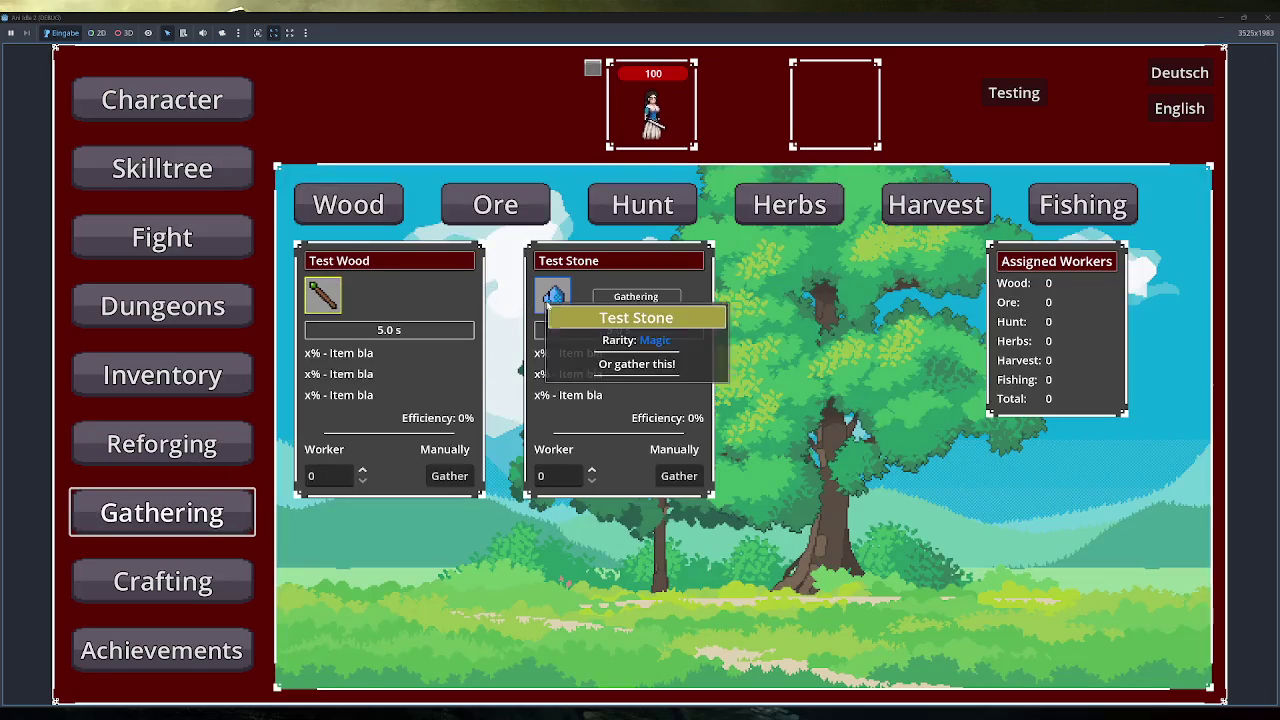
click(115, 444)
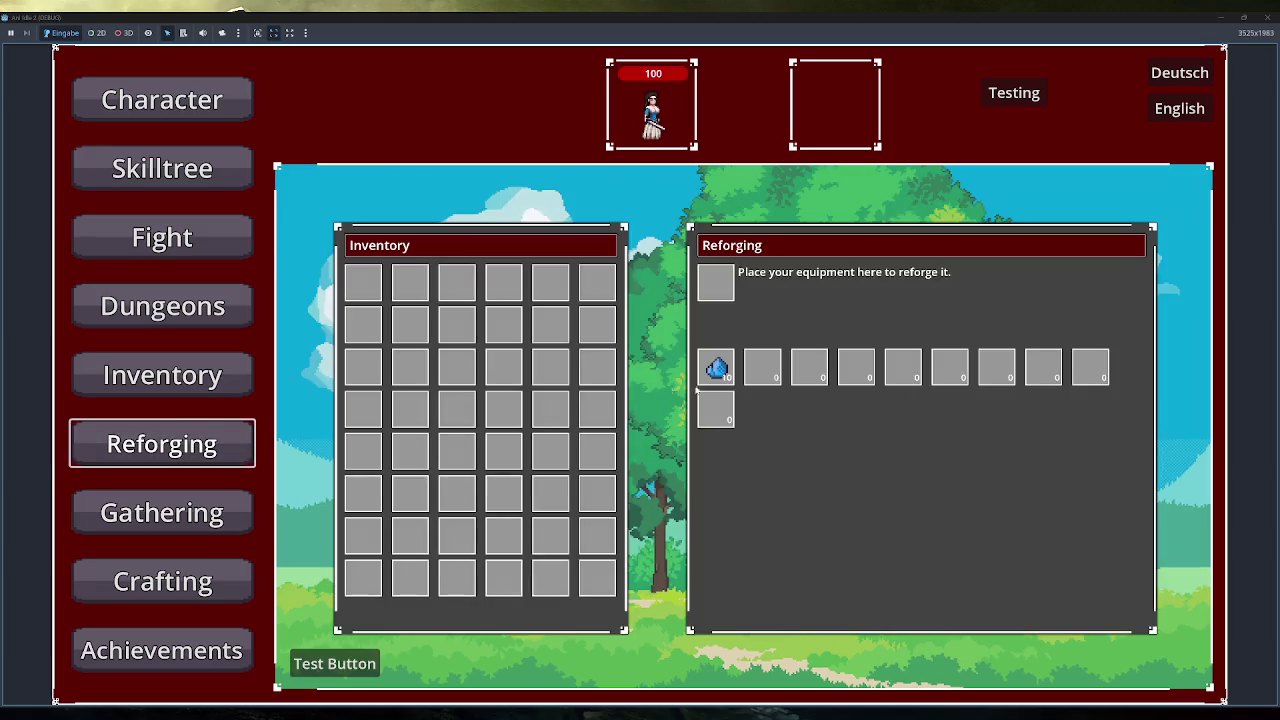
mouse_move(714, 368)
click(335, 663)
mouse_move(416, 290)
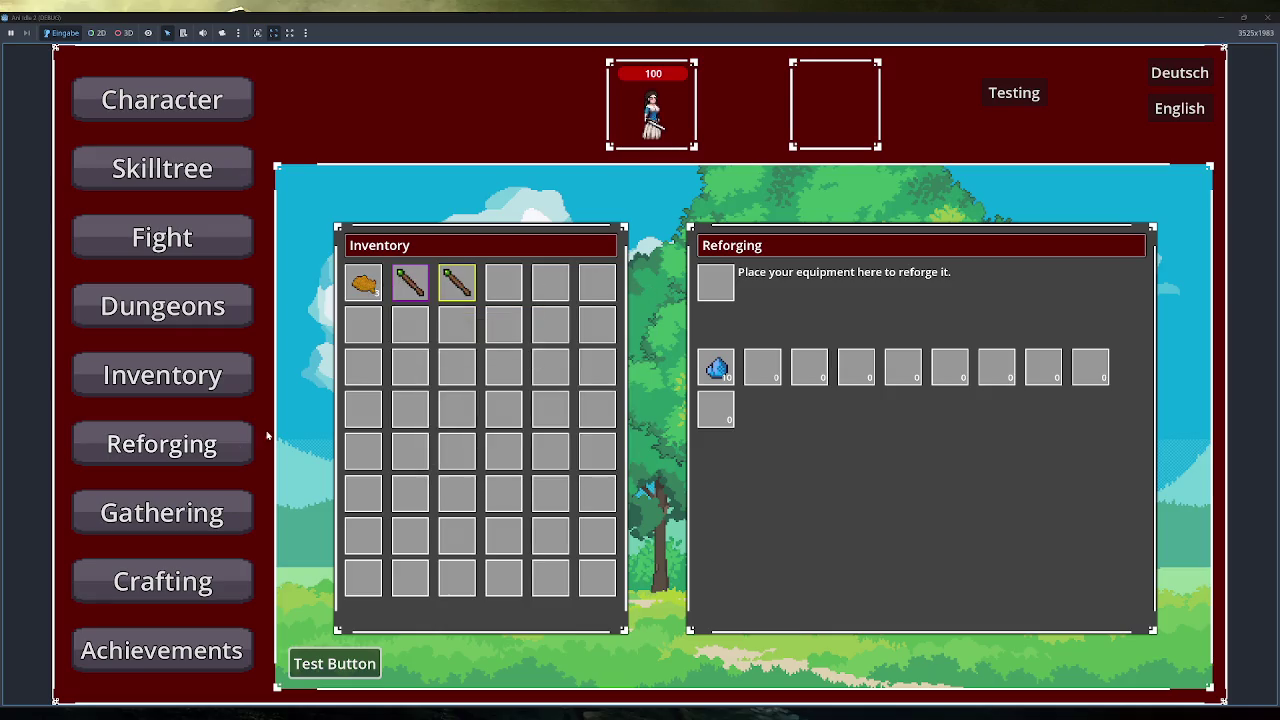
click(168, 182)
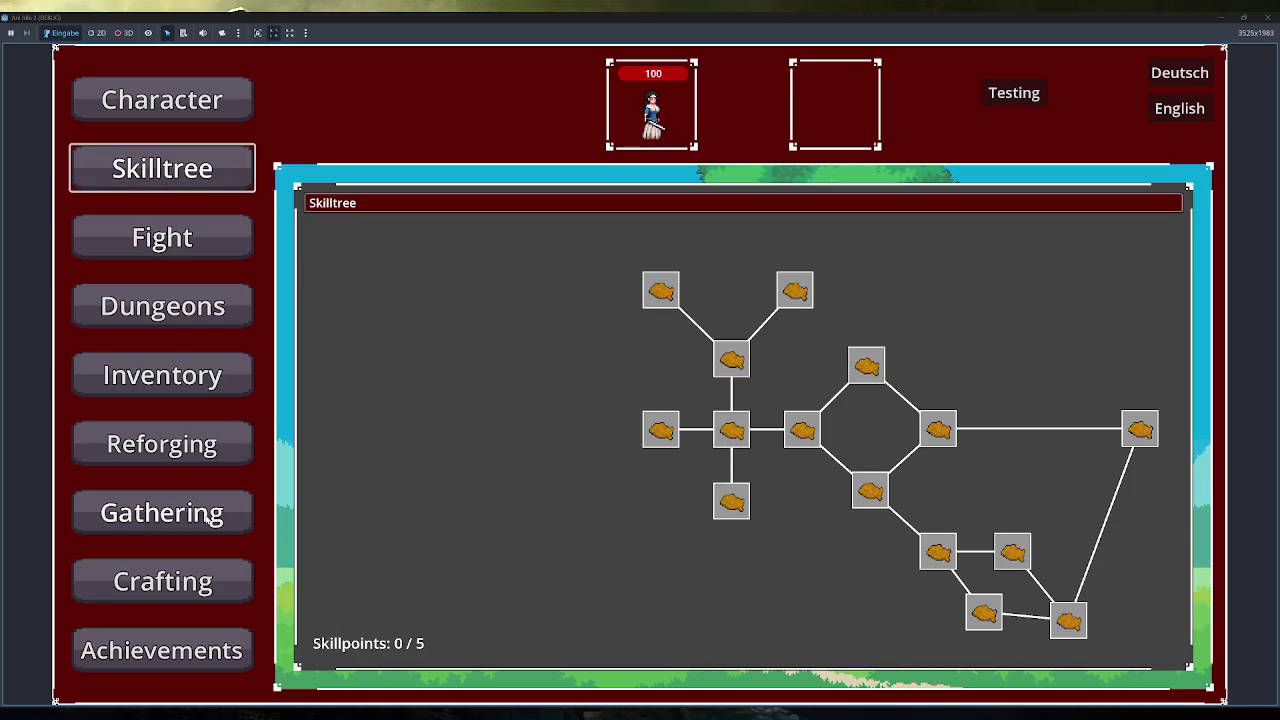
click(196, 578)
click(400, 187)
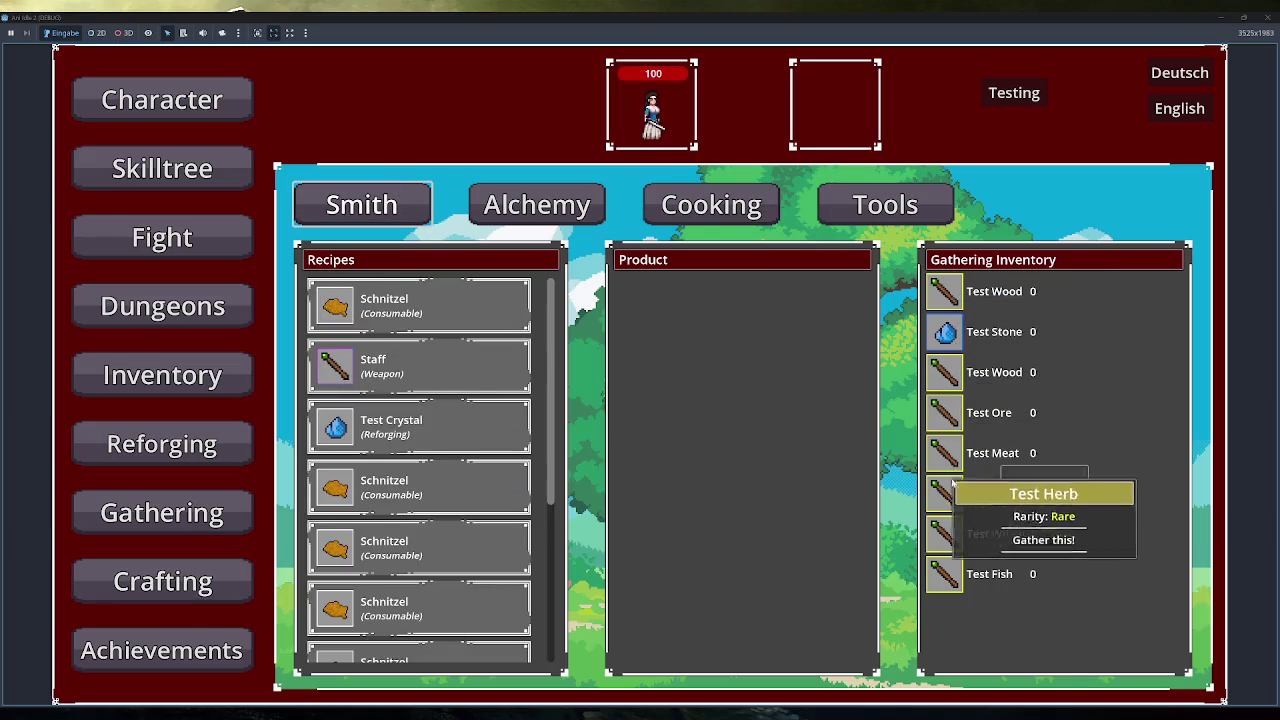
mouse_move(340, 310)
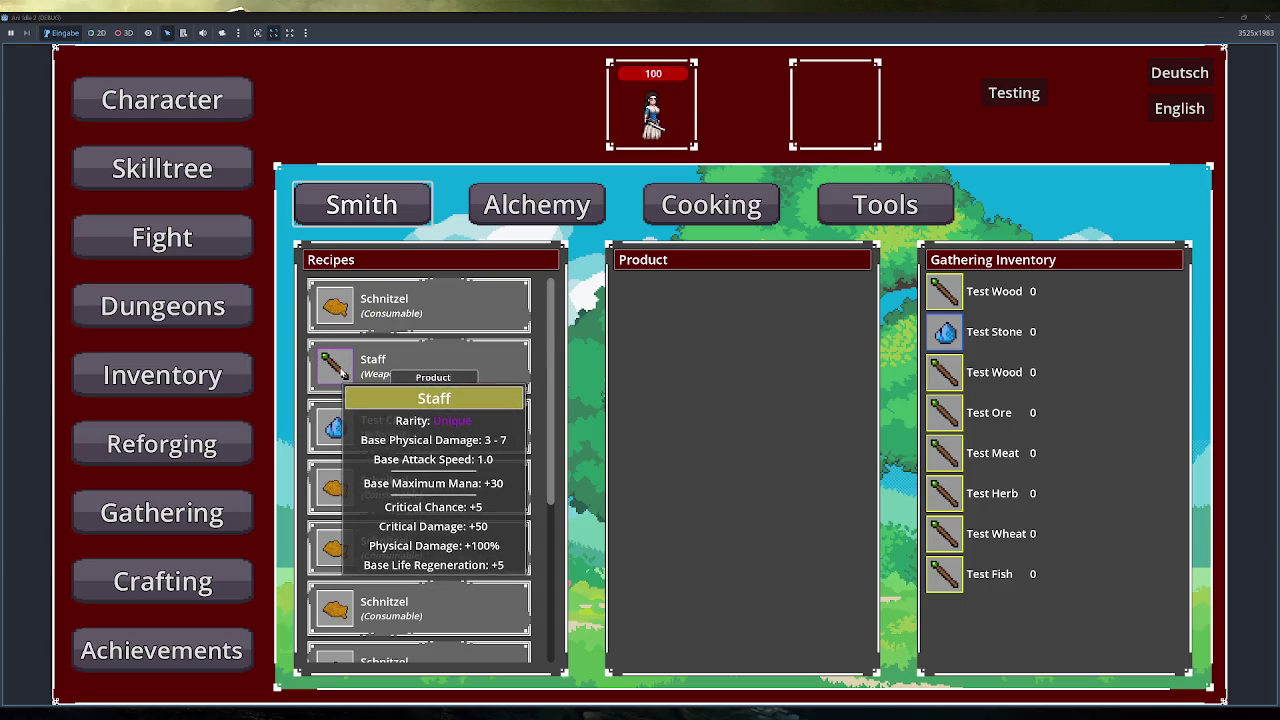
mouse_move(339, 430)
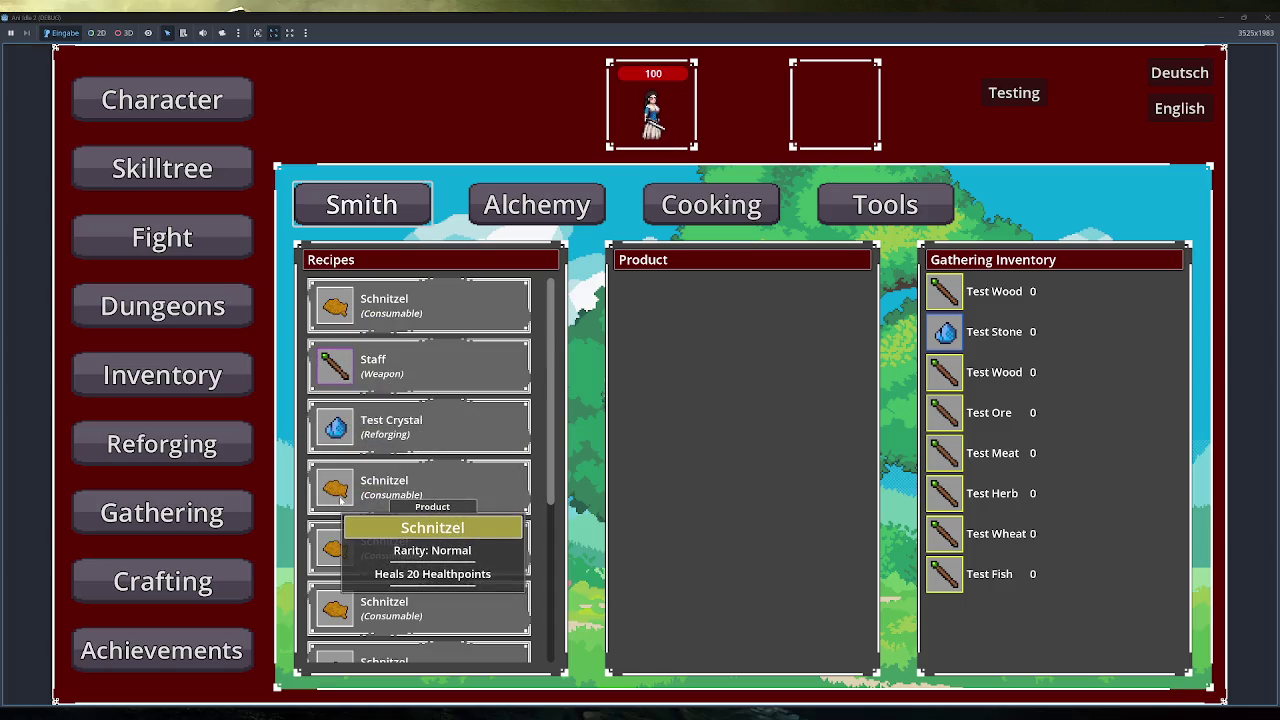
mouse_move(340, 504)
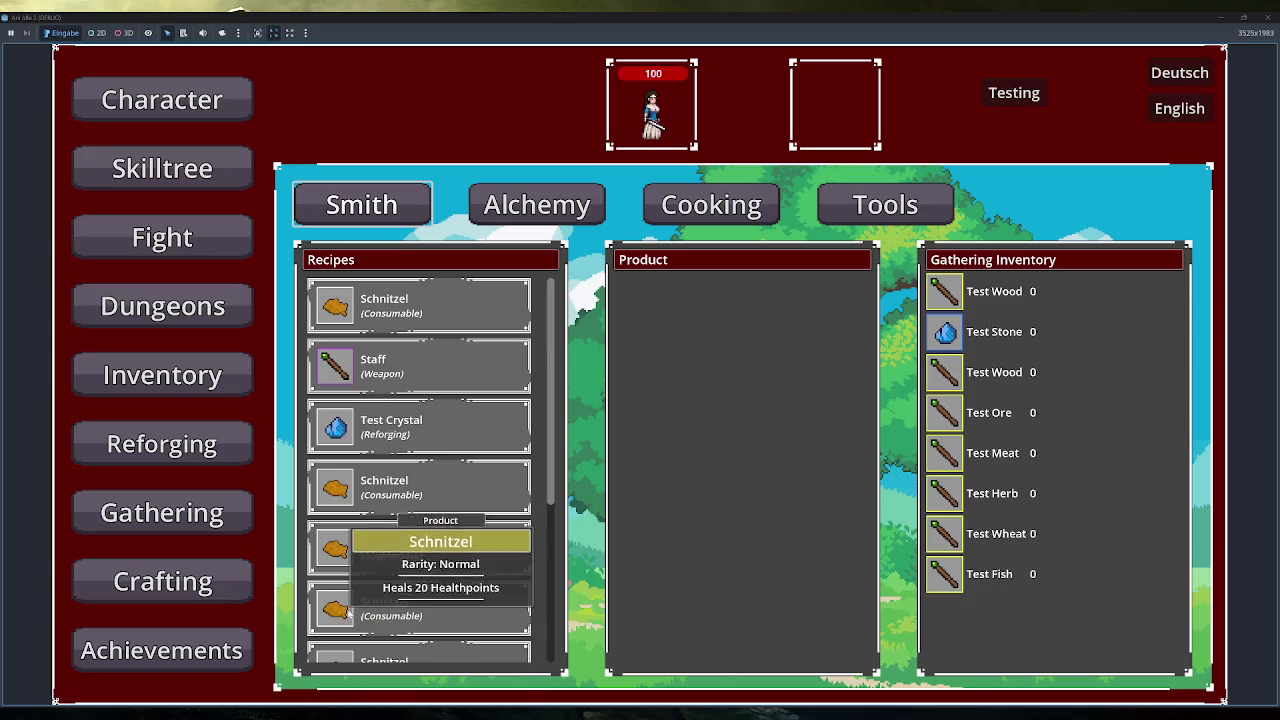
click(1264, 17)
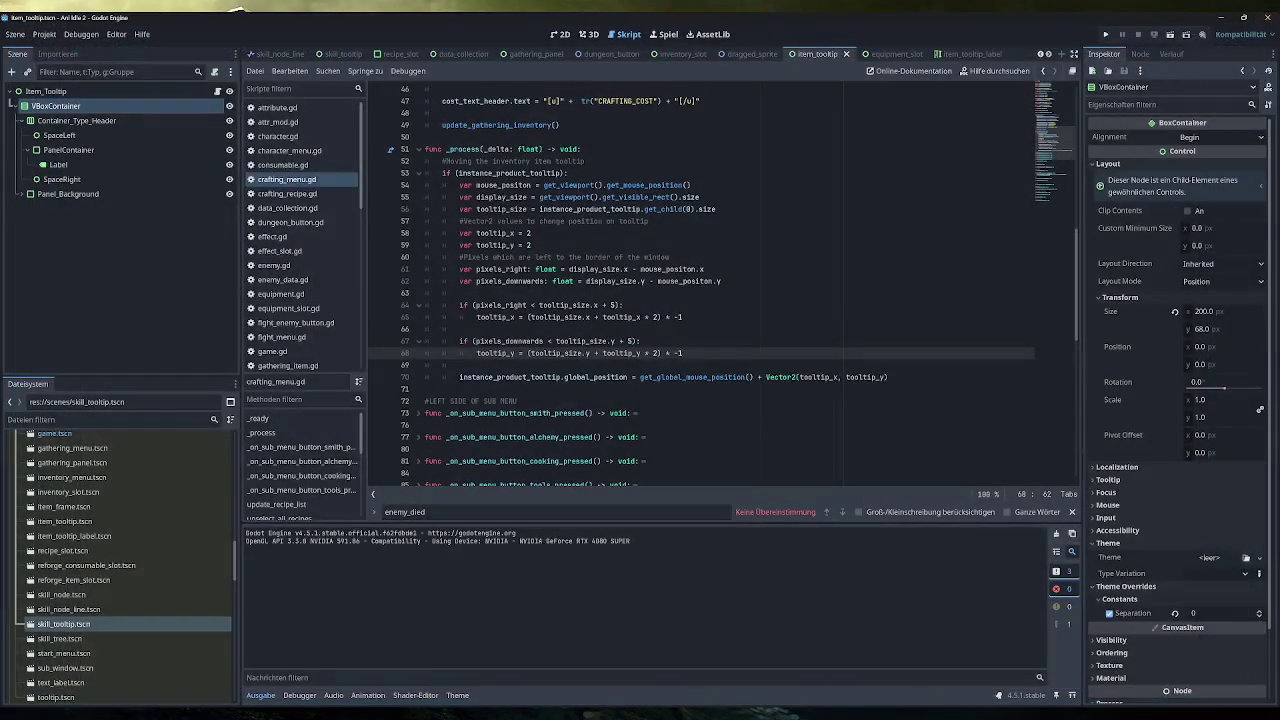
Switch to Obsidian and zoom the _Overview canvas so every note card is in view.
key(alt+Tab)
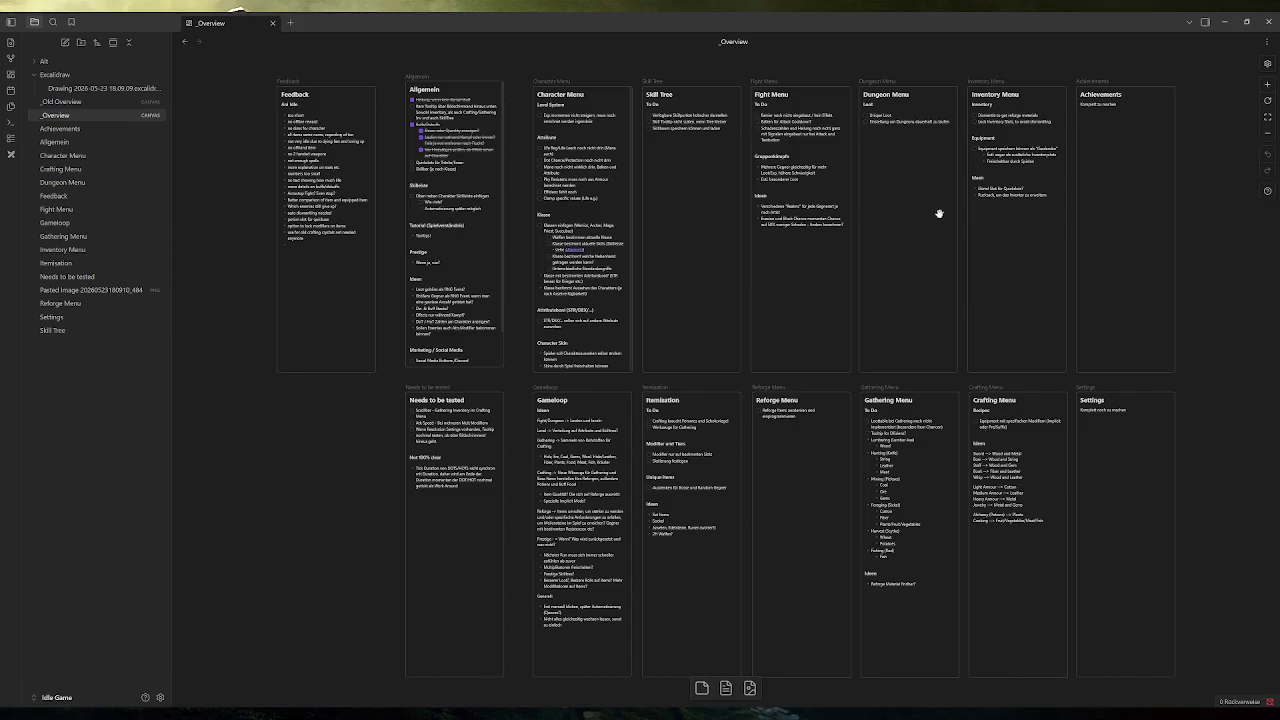
scroll(1000, 510, up, 5)
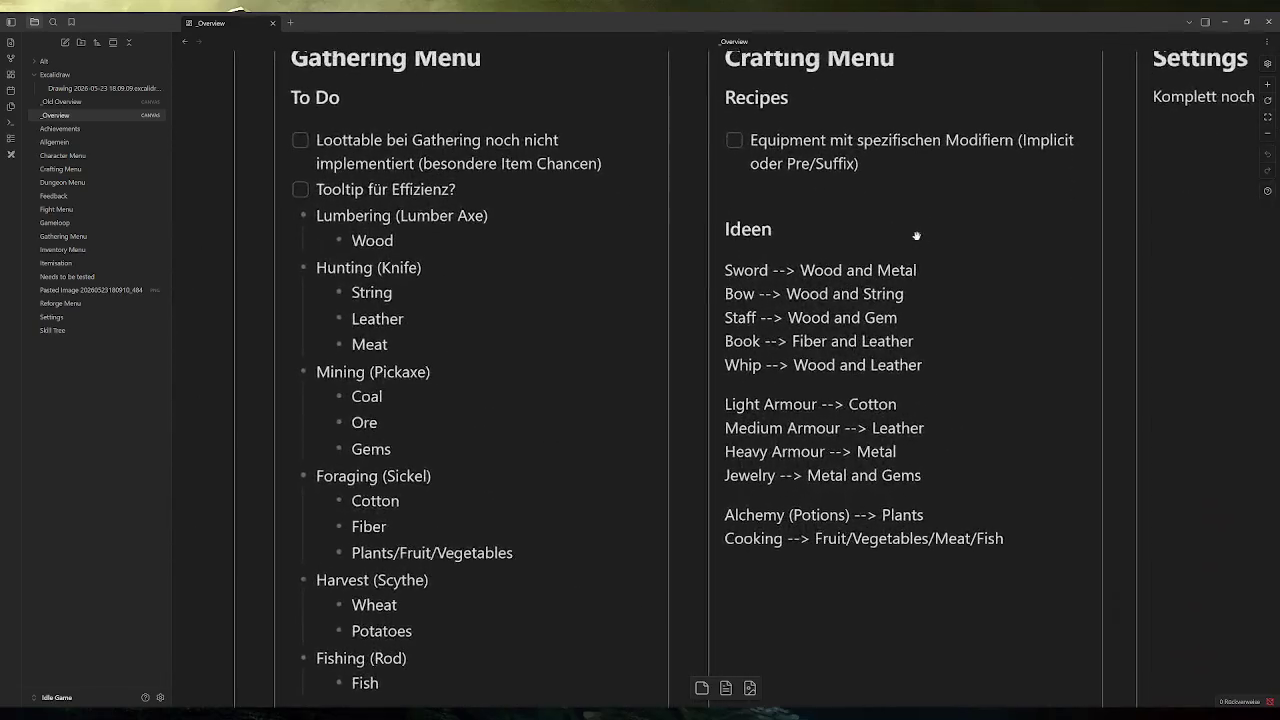
scroll(894, 190, up, 1)
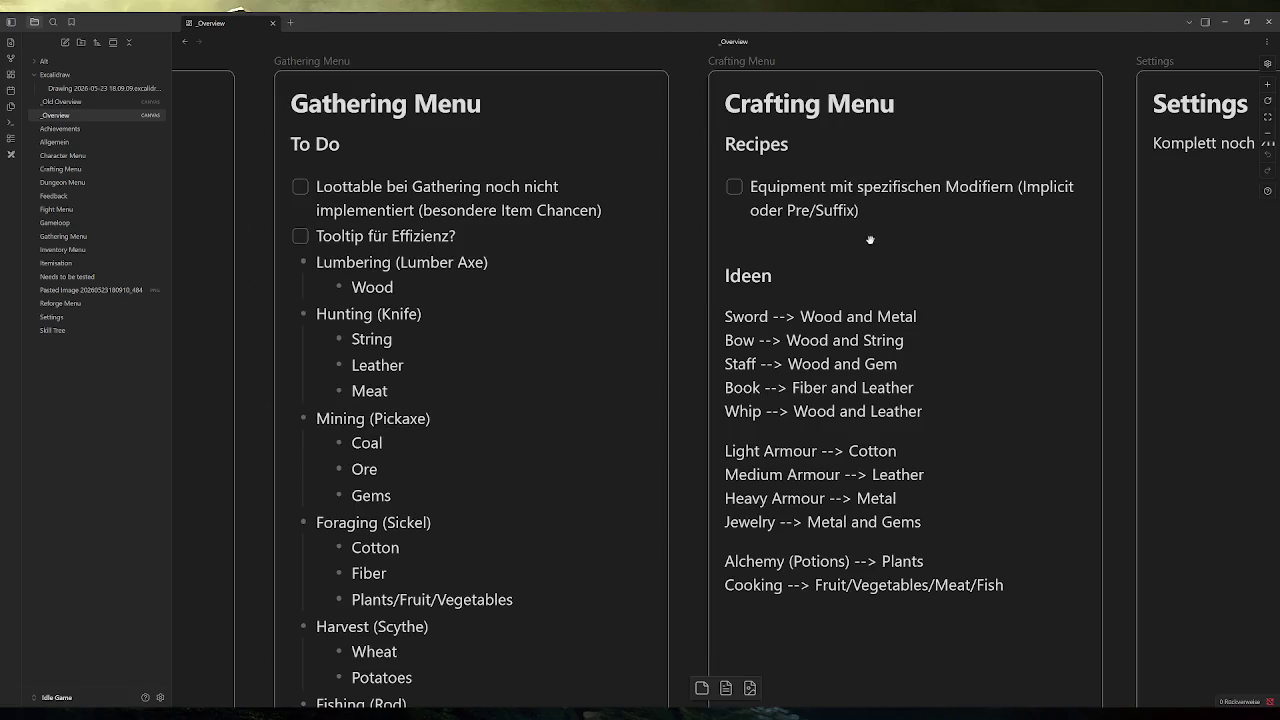
scroll(851, 269, down, 1)
Add a '### To Do:' heading above Recipes in the Crafting Menu card.
double_click(841, 577)
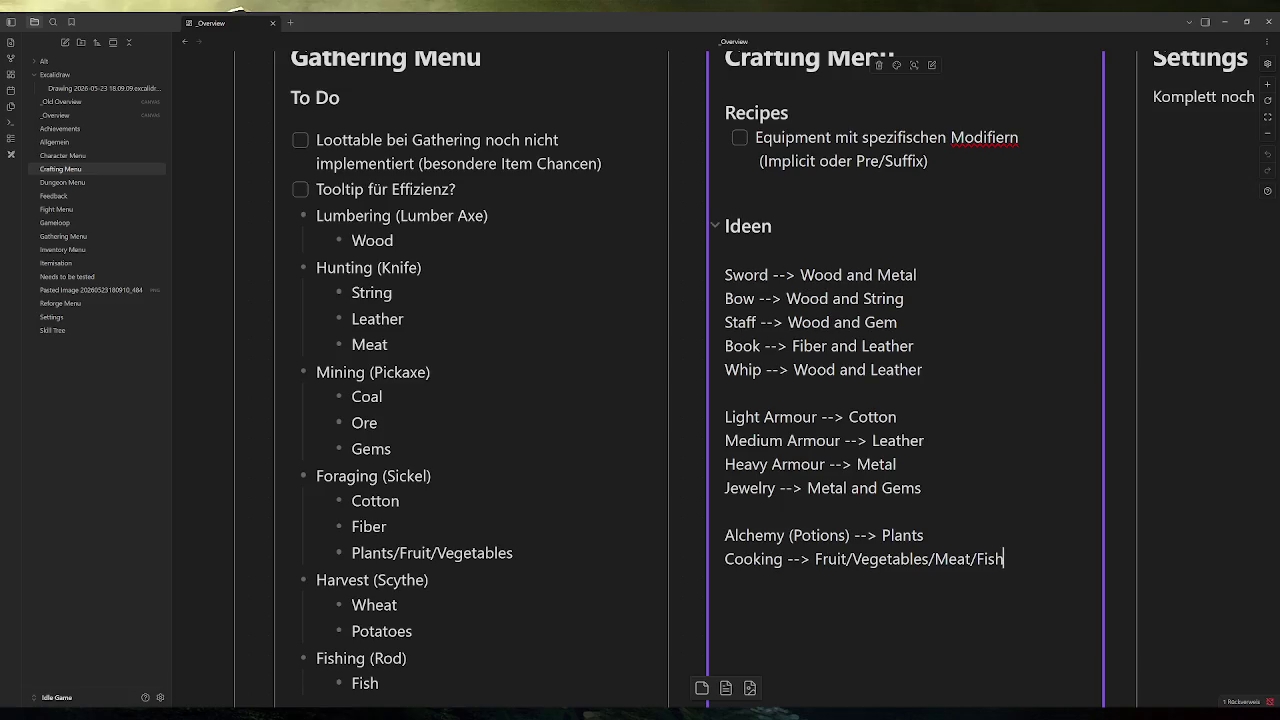
click(781, 112)
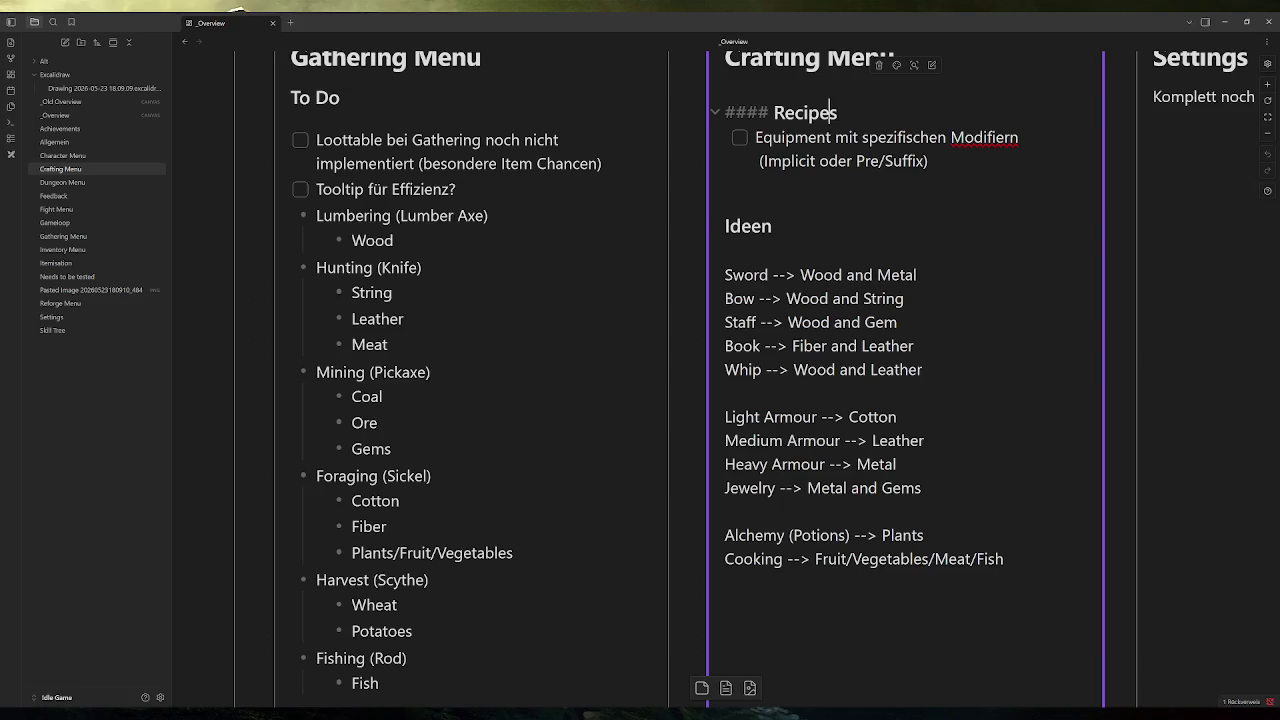
key(End)
key(Home)
key(Return)
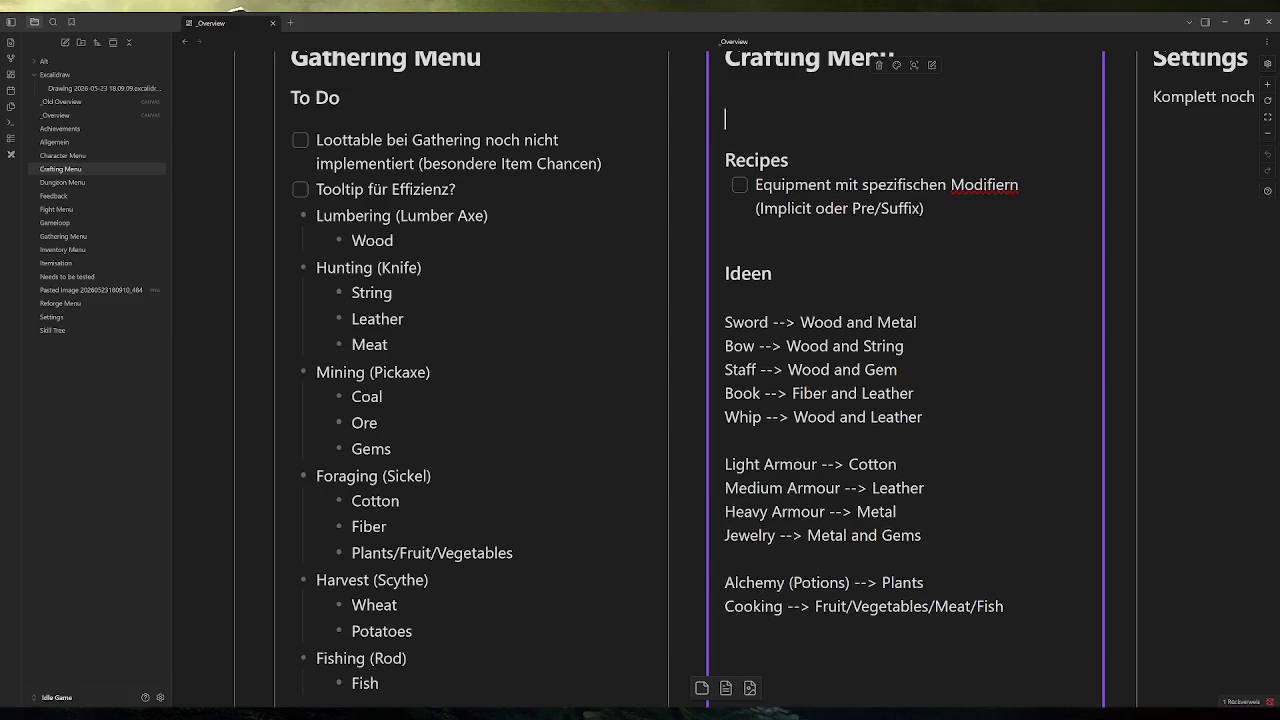
click(725, 96)
text(To Do:)
key(Return)
click(725, 96)
text(###)
key(Down)
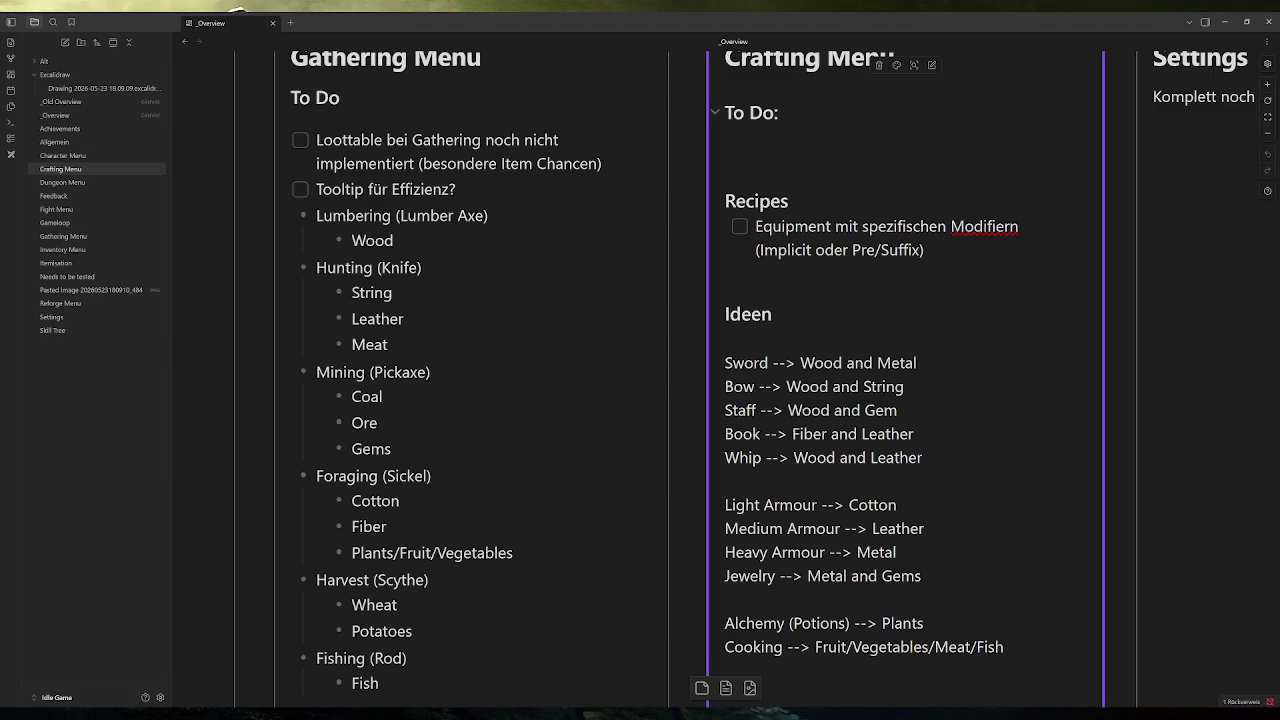
Add the checkbox task 'Produkt Tooltip zu weit von Maus entfernt, warum?' under To Do.
right_click(765, 137)
mouse_move(792, 186)
click(950, 211)
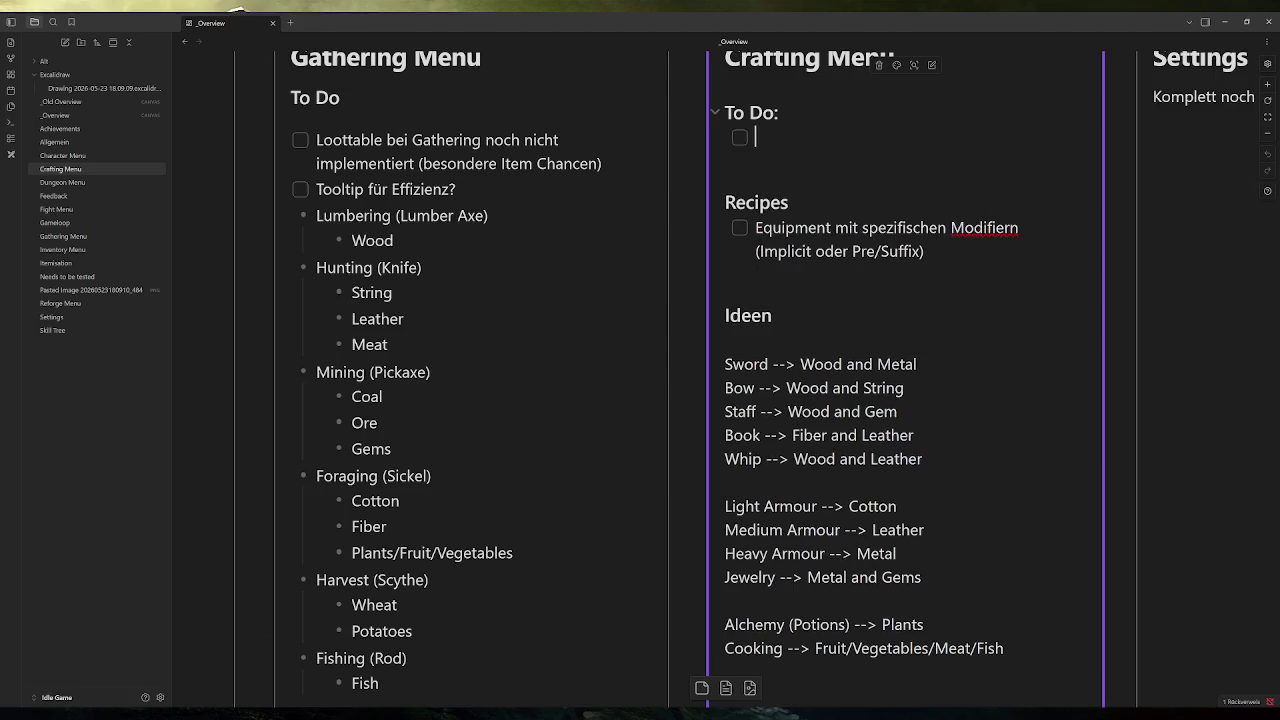
text(Tooltip )
text(zu weit von)
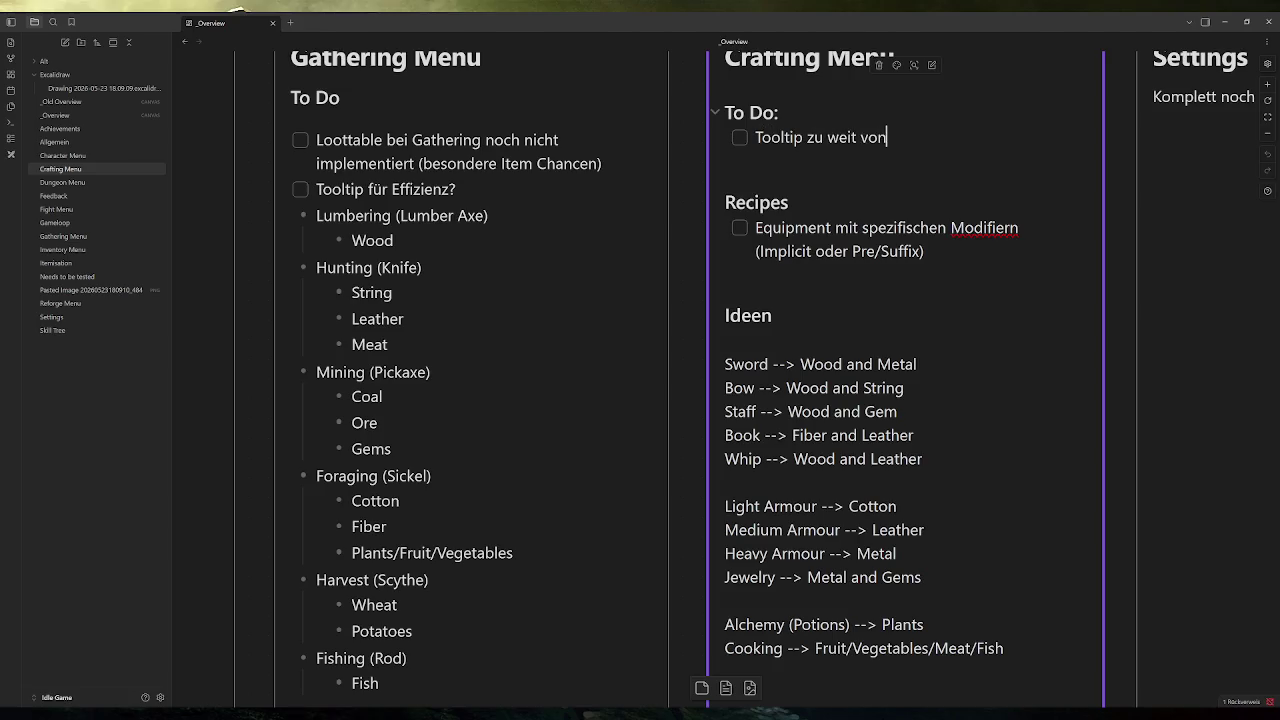
text( Maus)
click(760, 137)
click(755, 137)
text(PProdu)
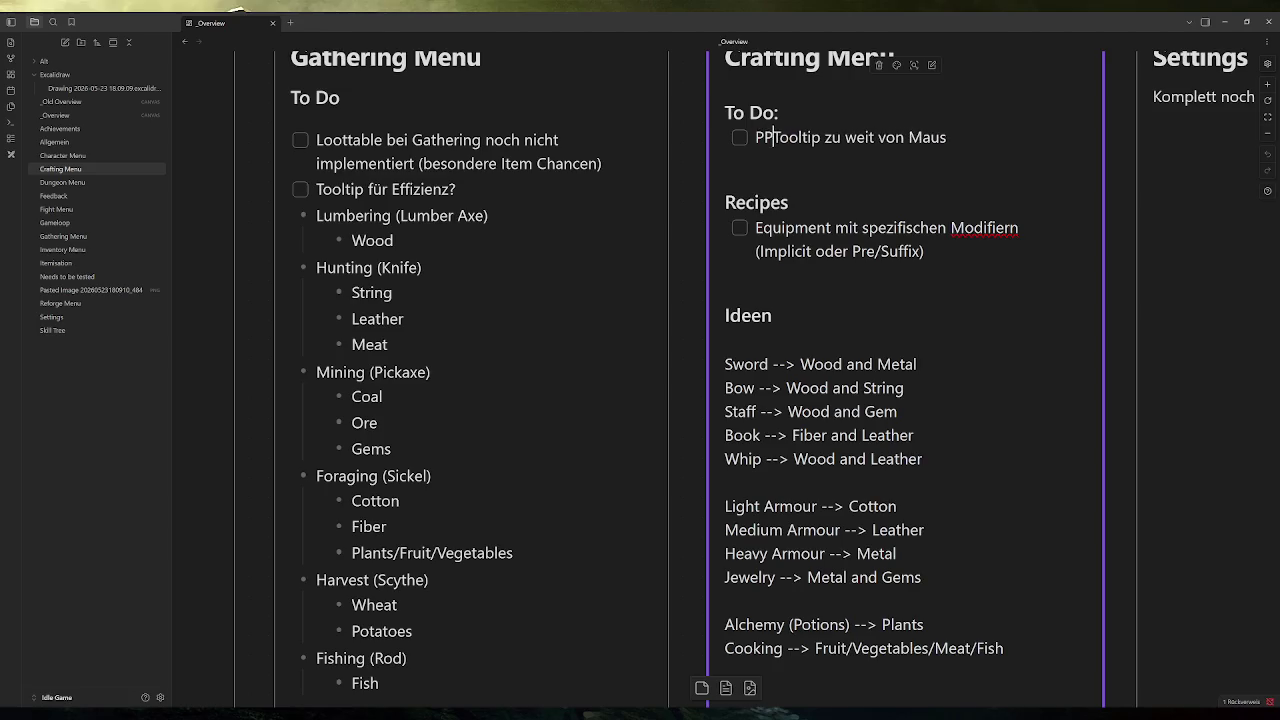
text(kt)
click(763, 137)
key(BackSpace)
click(992, 137)
text(entfernt)
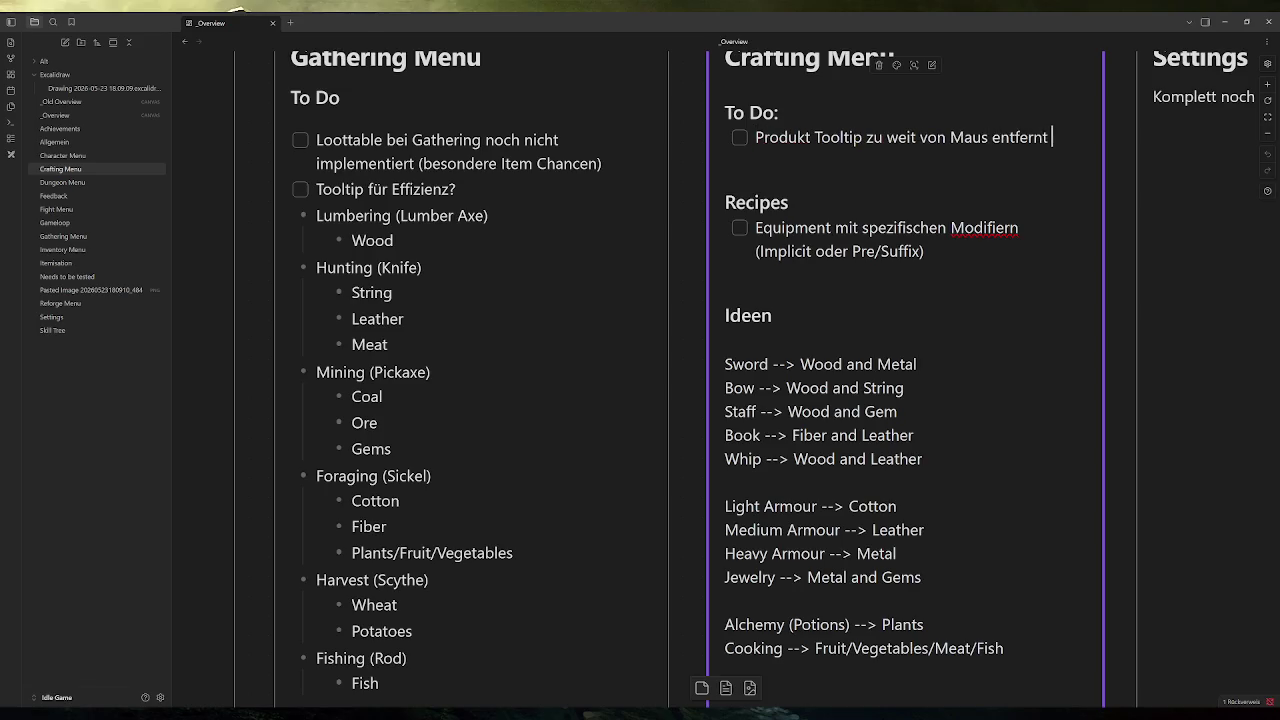
text(, warum?)
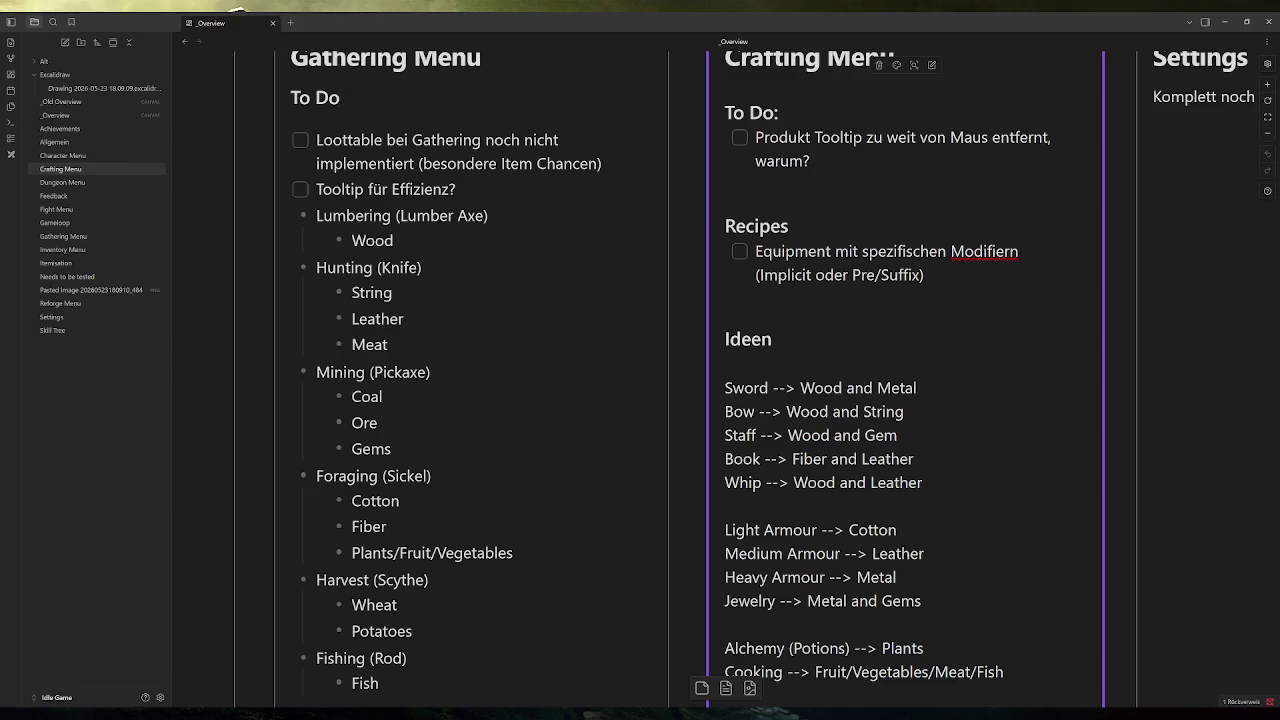
scroll(629, 233, down, 10)
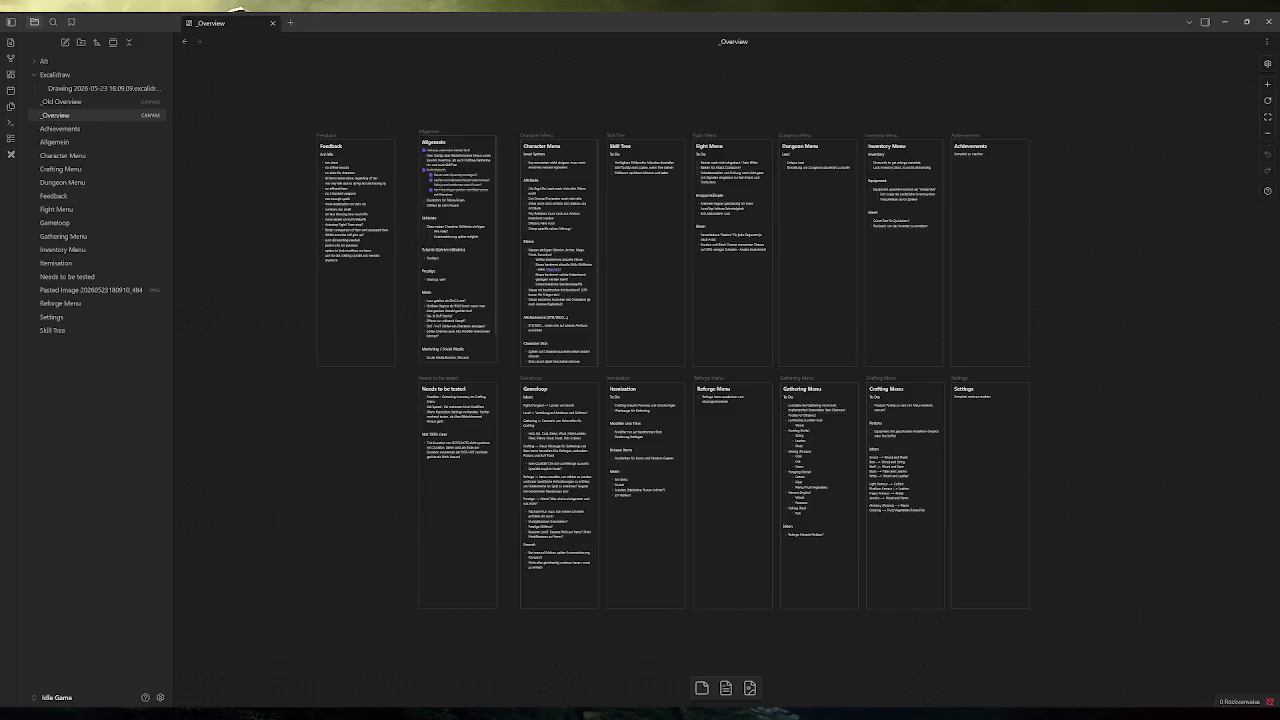
Copy the edge-aware tooltip positioning code from crafting_menu.gd over line 18 of item_frame.gd.
key(alt+Tab)
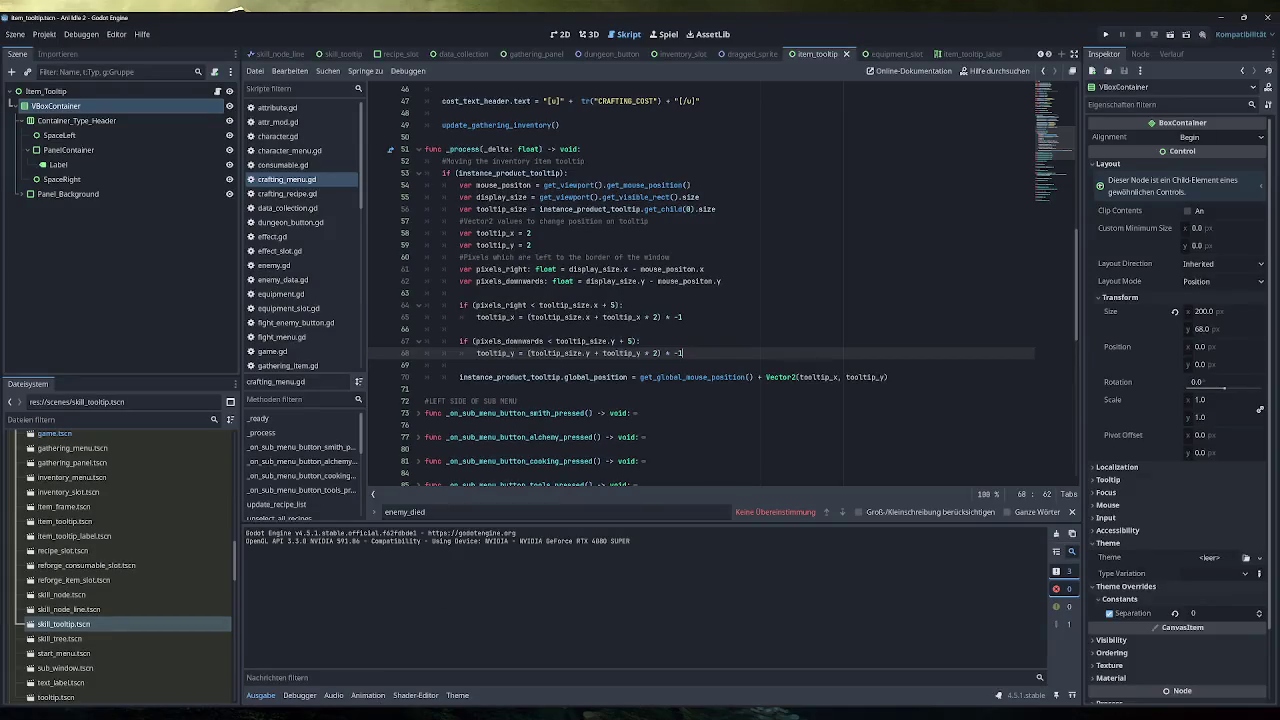
mouse_move(888, 377)
mouse_down()
mouse_move(459, 305)
mouse_move(460, 185)
mouse_up()
key(ctrl+c)
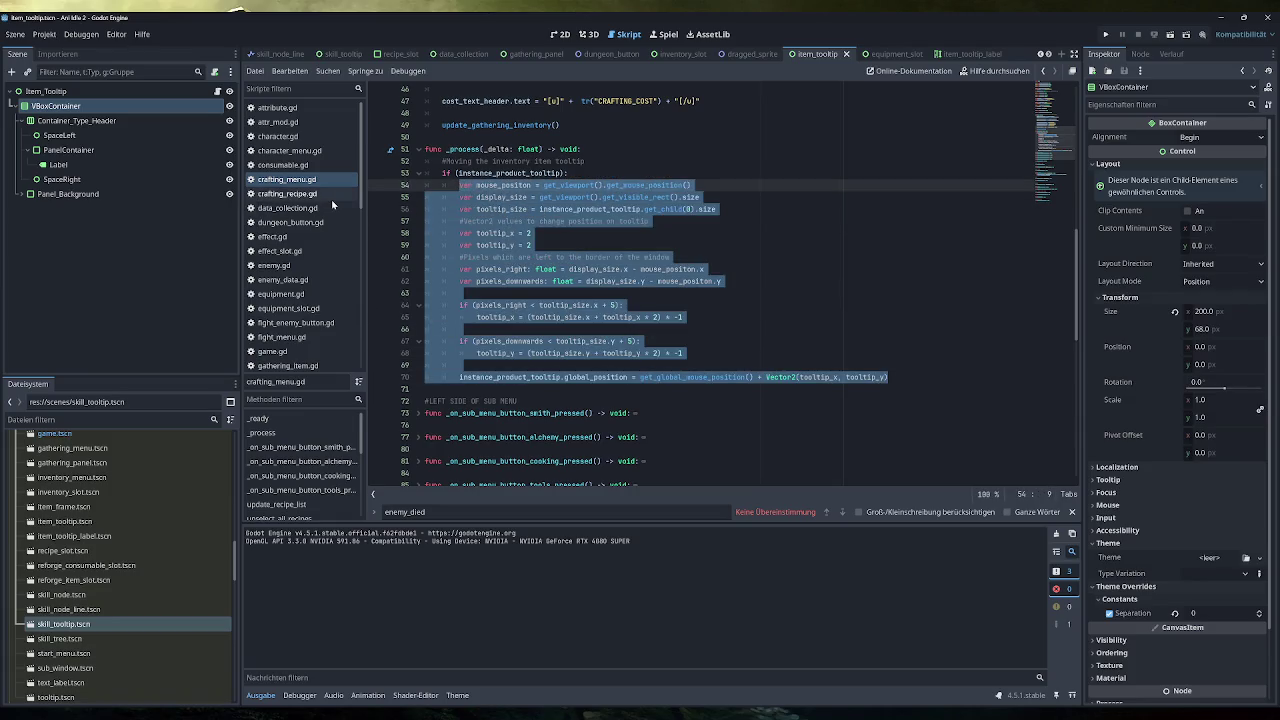
scroll(298, 262, down, 5)
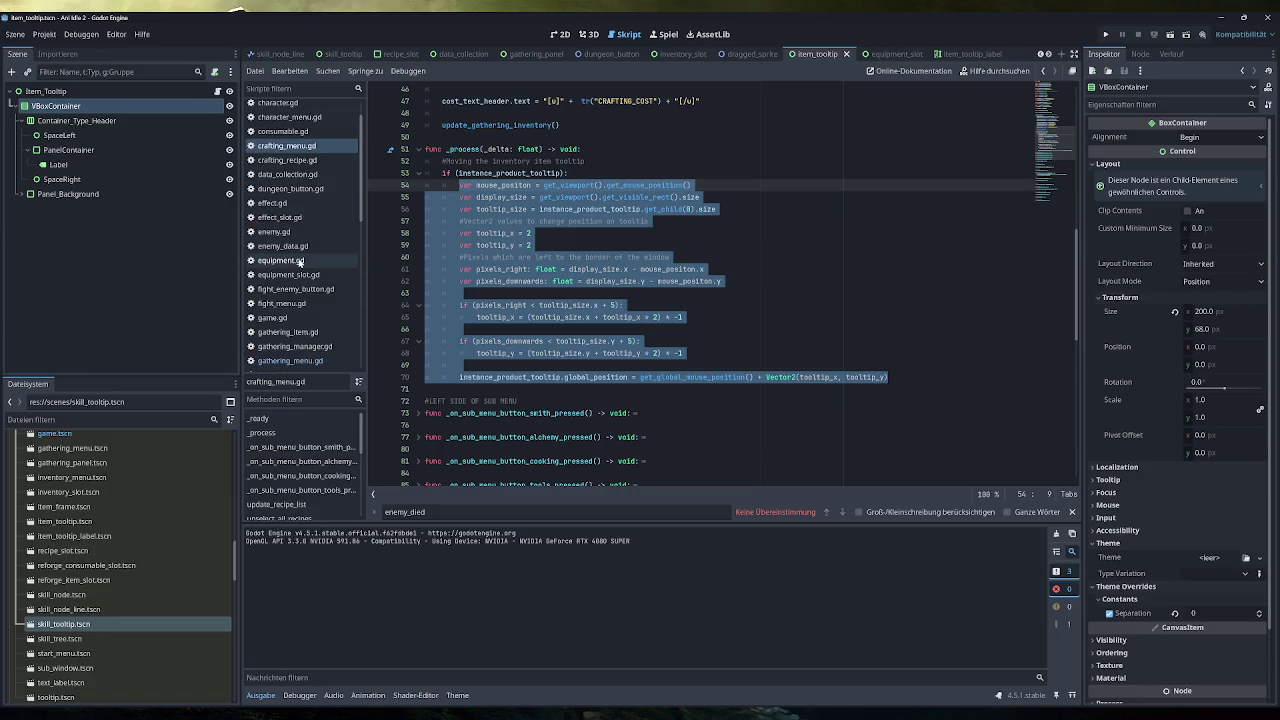
scroll(298, 265, down, 2)
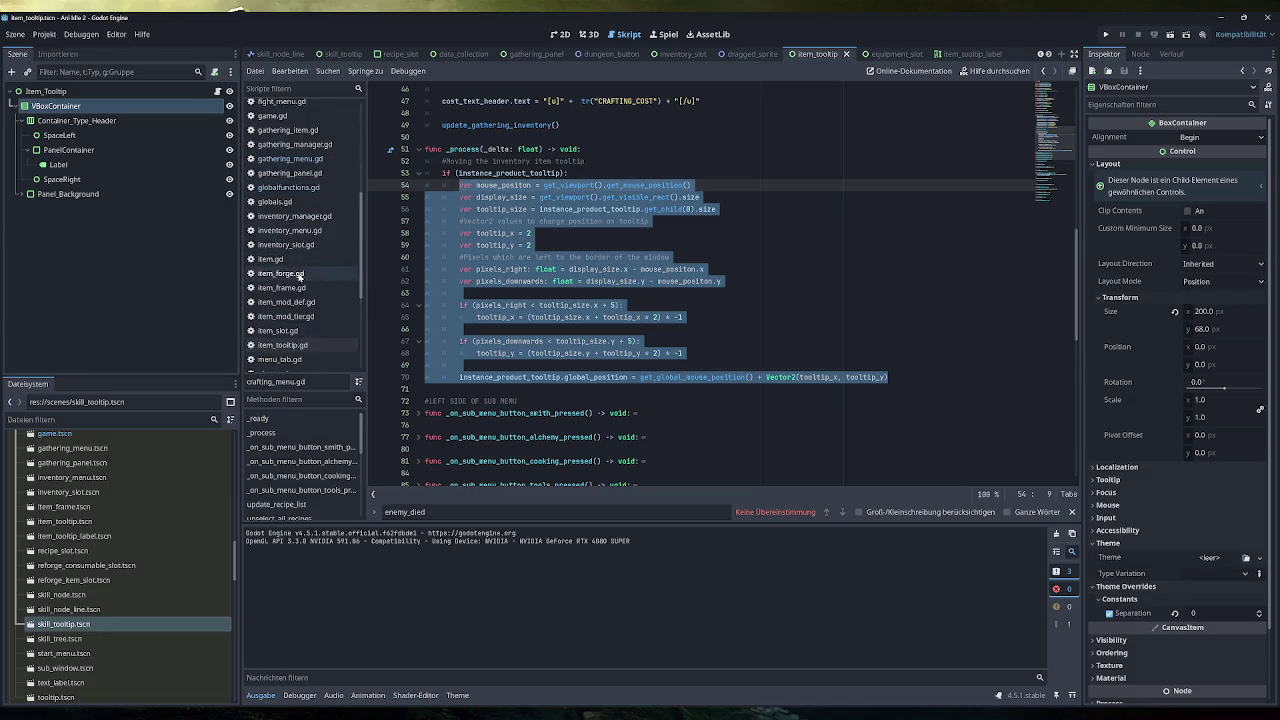
click(285, 287)
scroll(700, 286, up, 2)
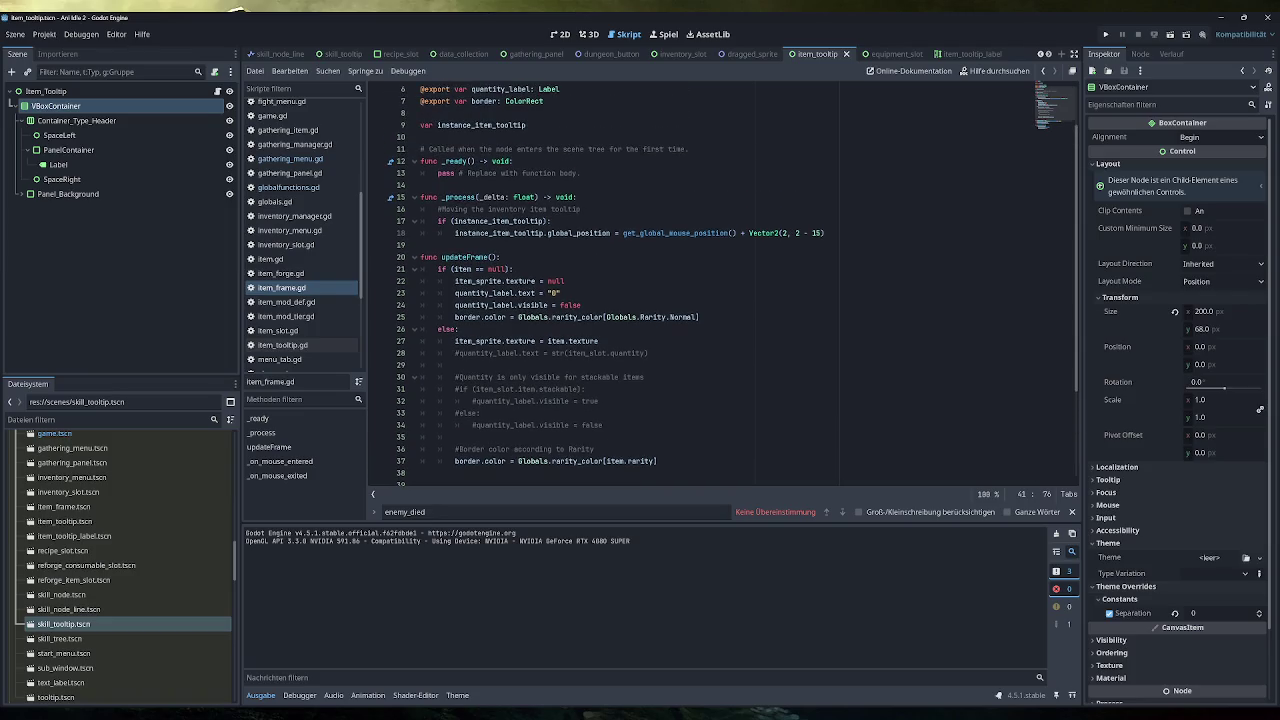
triple_click(676, 233)
click(676, 233)
triple_click(676, 233)
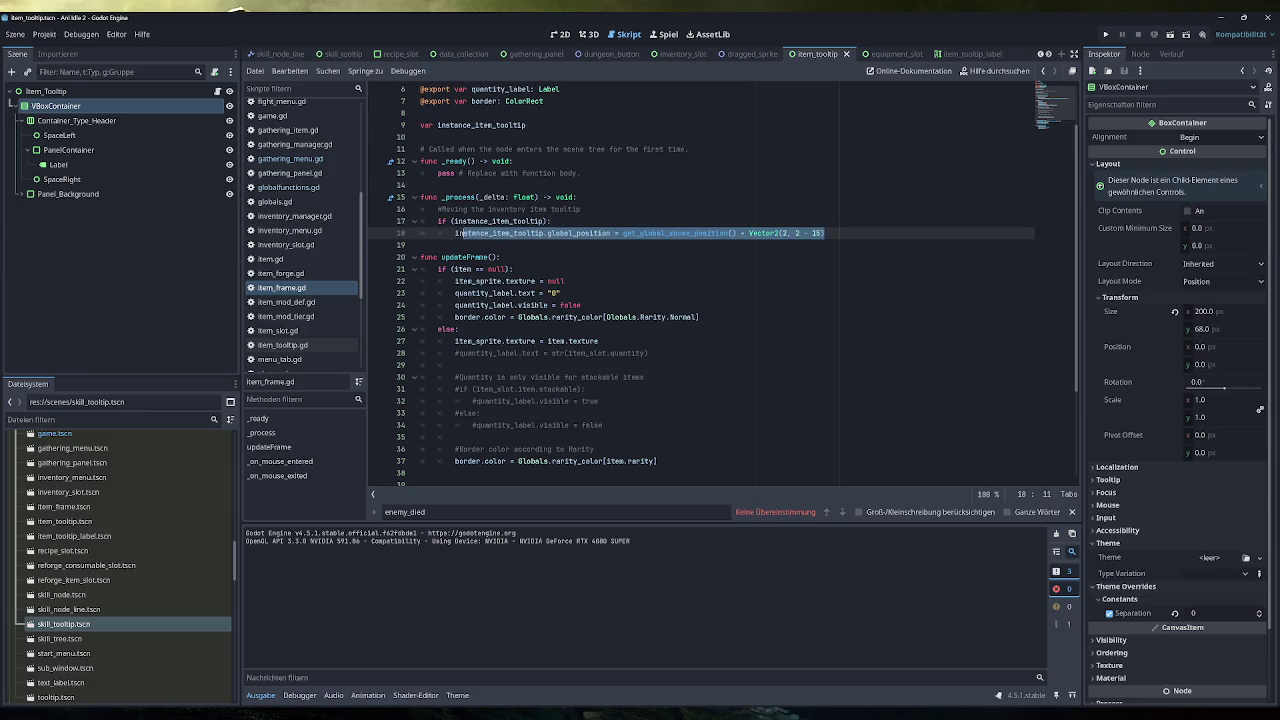
key(ctrl+v)
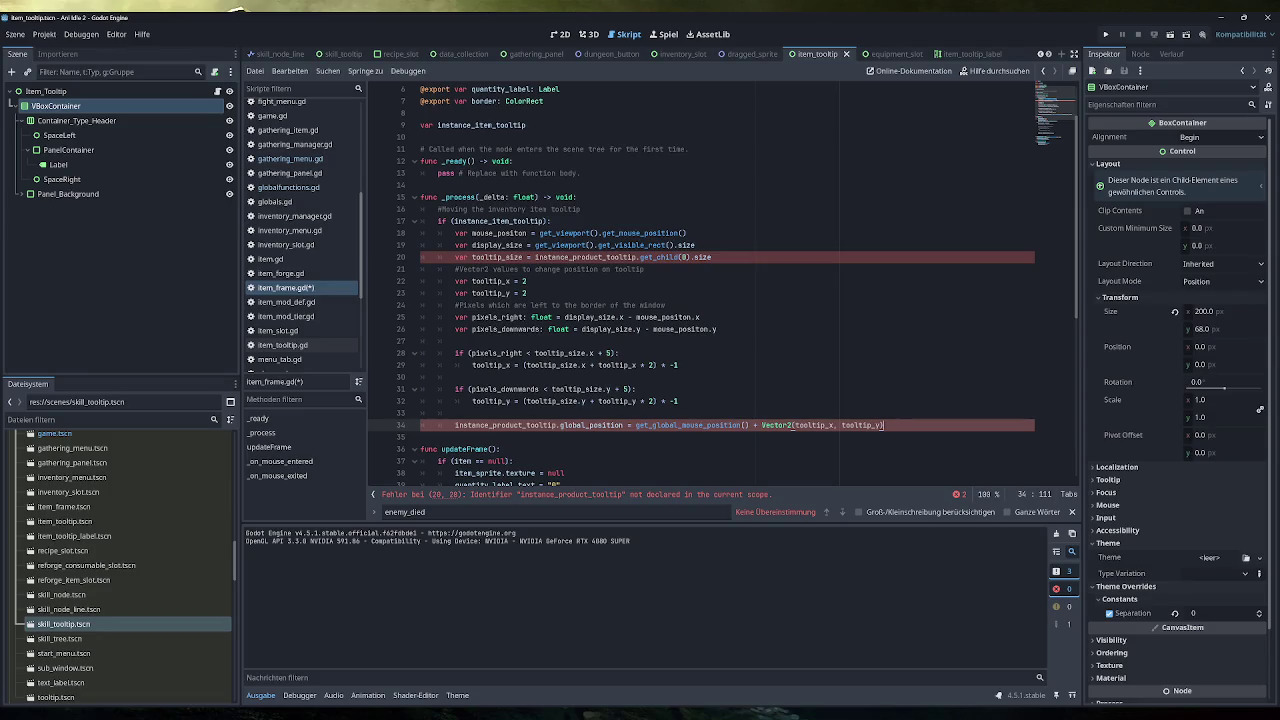
Rename both instance_product_tooltip occurrences in the pasted code to instance_item_tooltip.
double_click(497, 221)
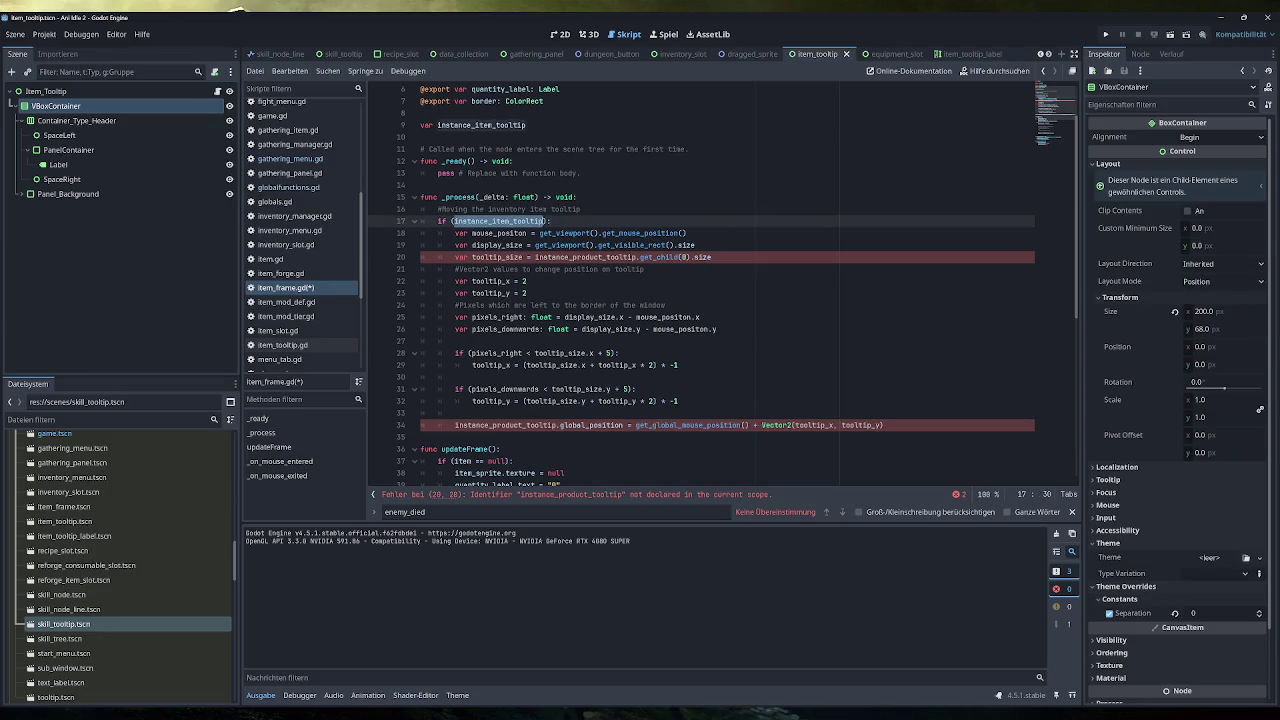
click(566, 317)
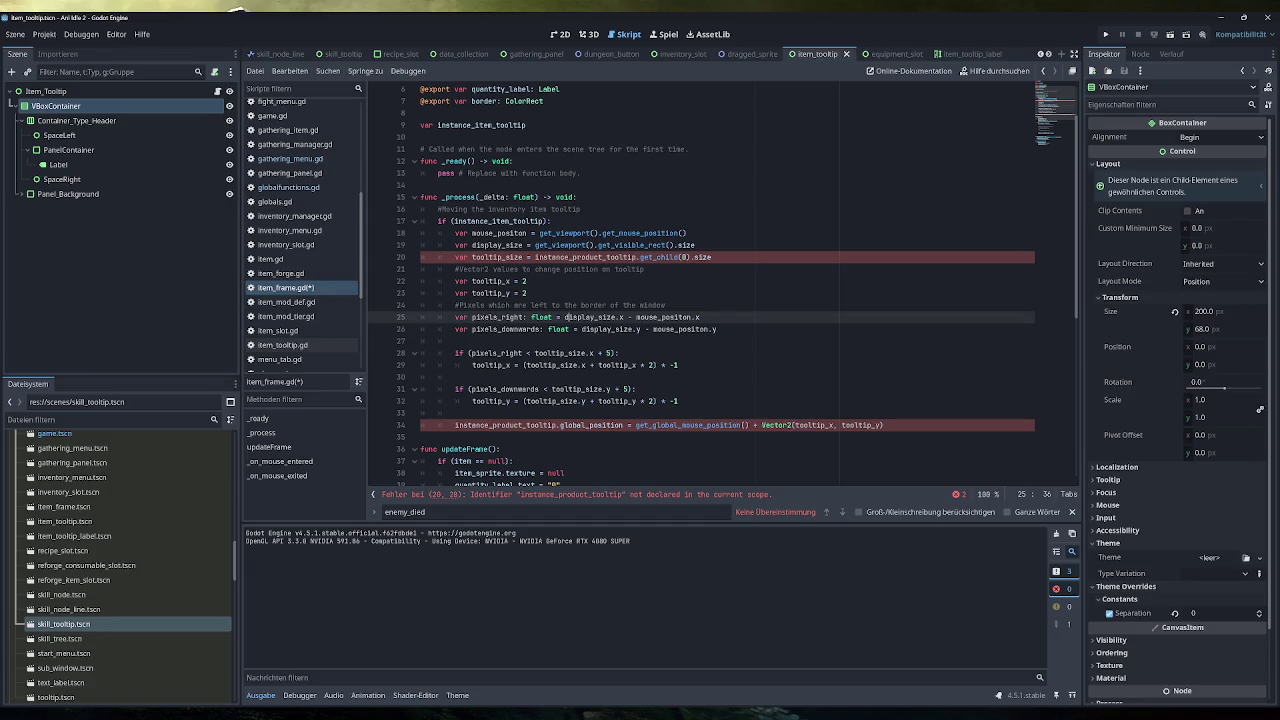
double_click(497, 221)
key(ctrl+c)
double_click(585, 257)
key(ctrl+v)
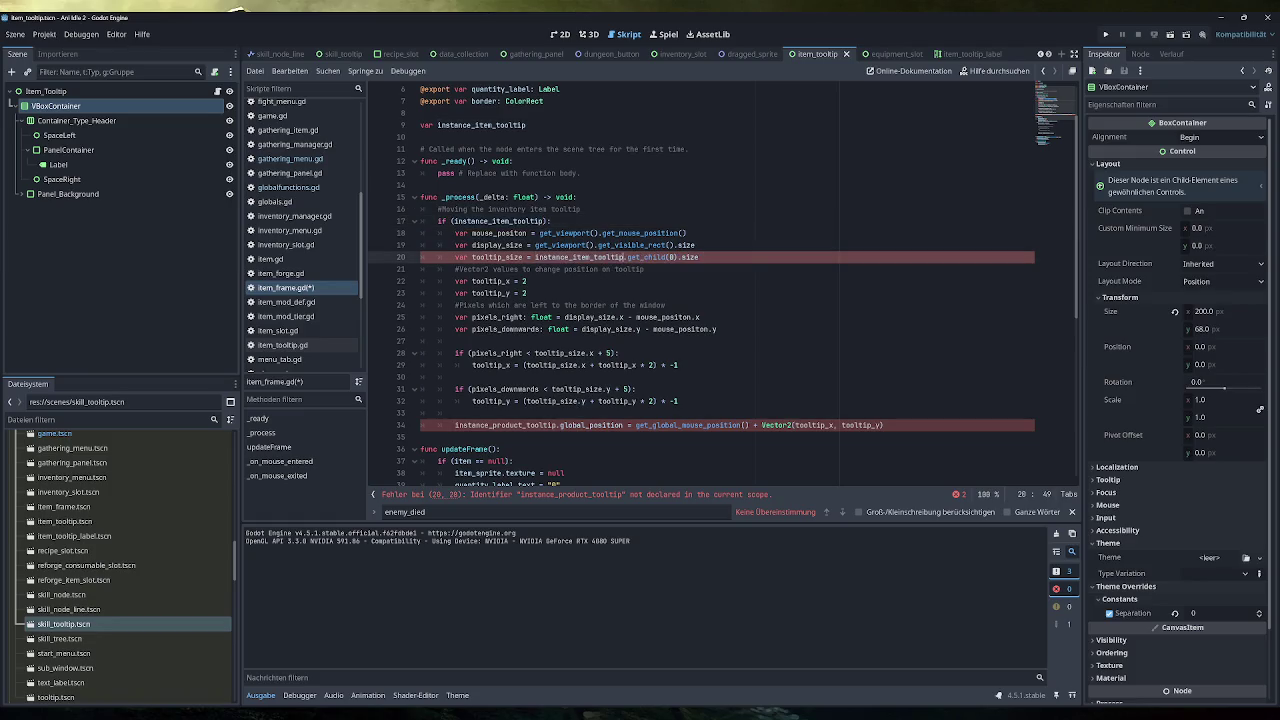
double_click(505, 425)
key(ctrl+v)
Save item_frame.gd and launch the project for a test run.
key(End)
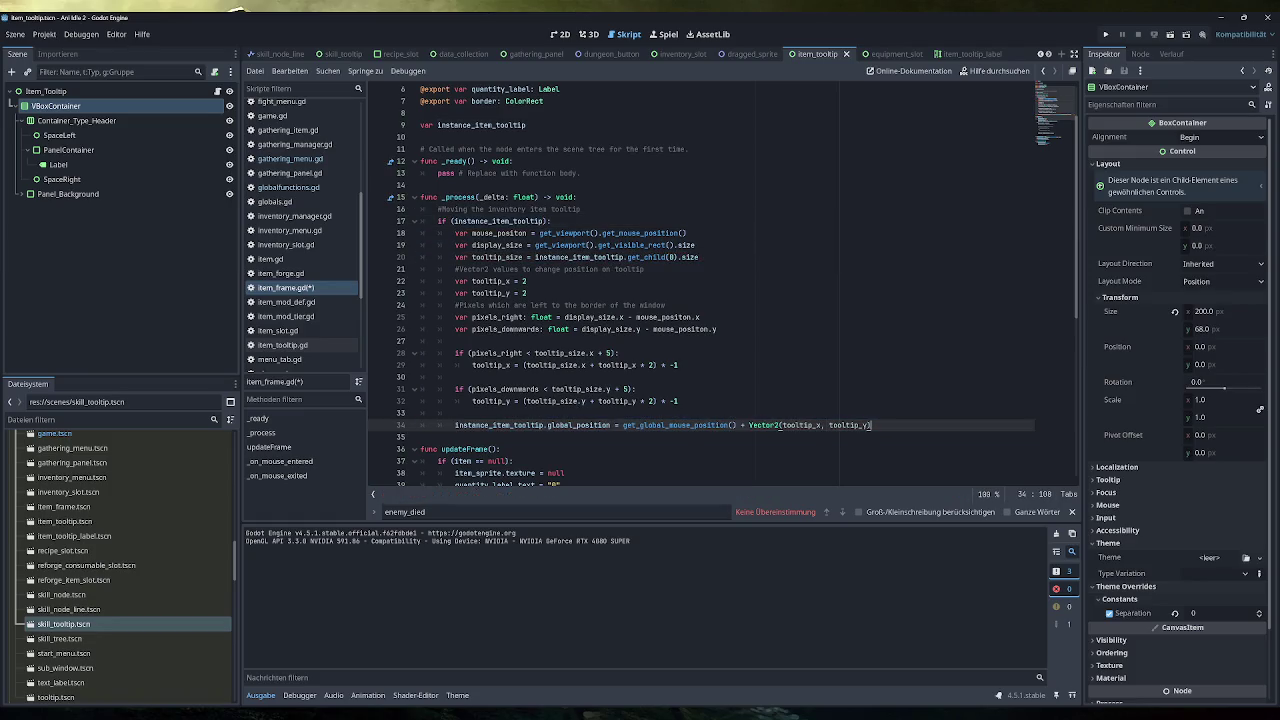
key(ctrl+s)
click(1072, 511)
click(1105, 34)
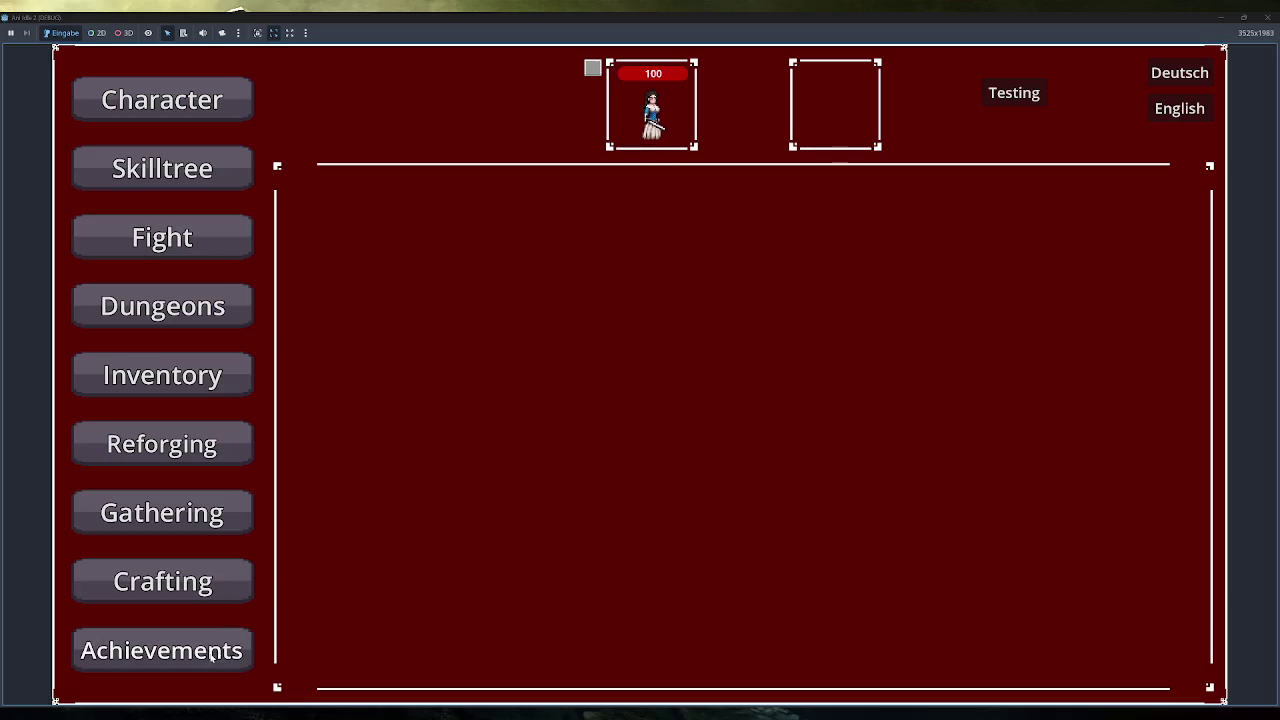
In the game's Crafting menu, check the Gathering Inventory tooltips such as Test Fish, then close the game.
click(150, 583)
mouse_move(945, 284)
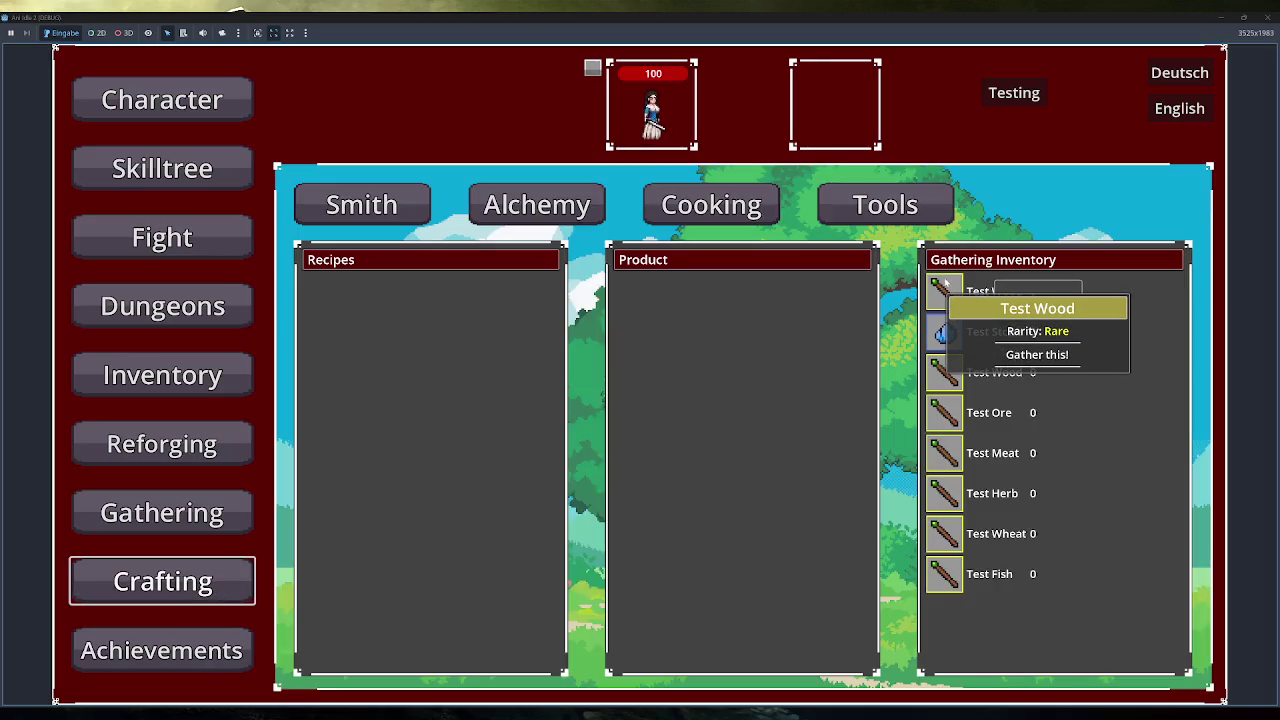
mouse_move(957, 420)
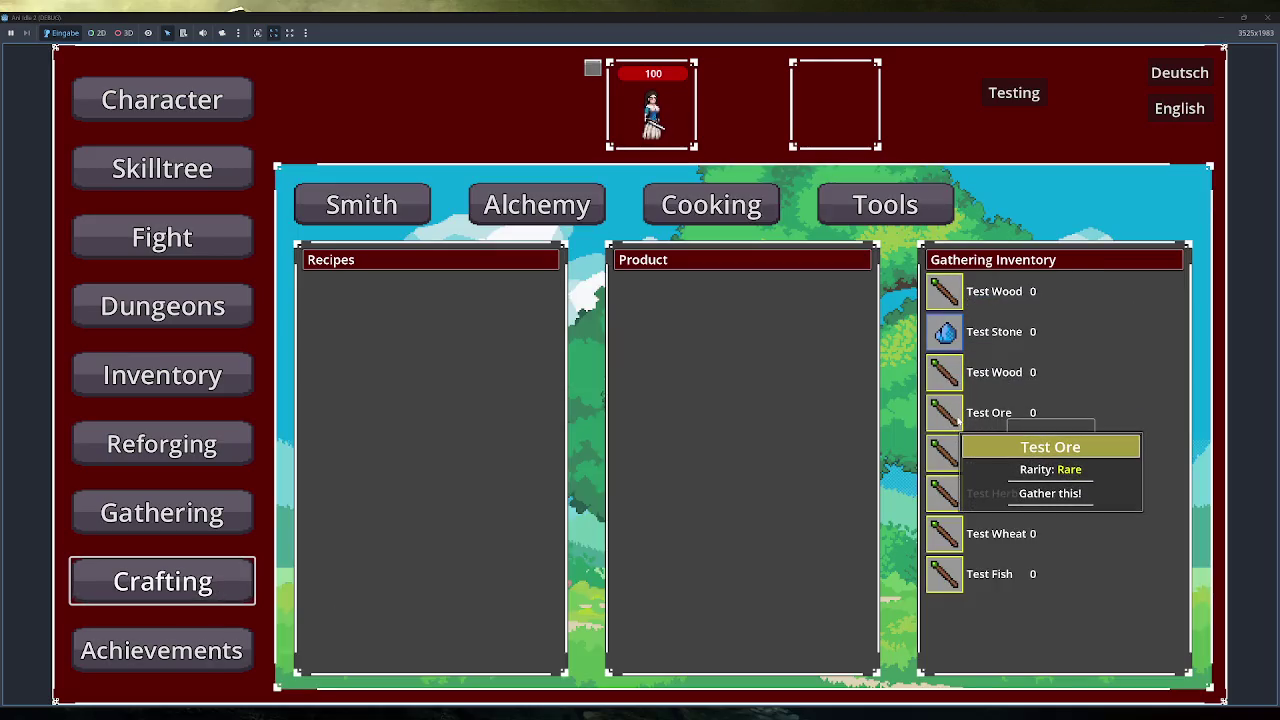
mouse_move(953, 572)
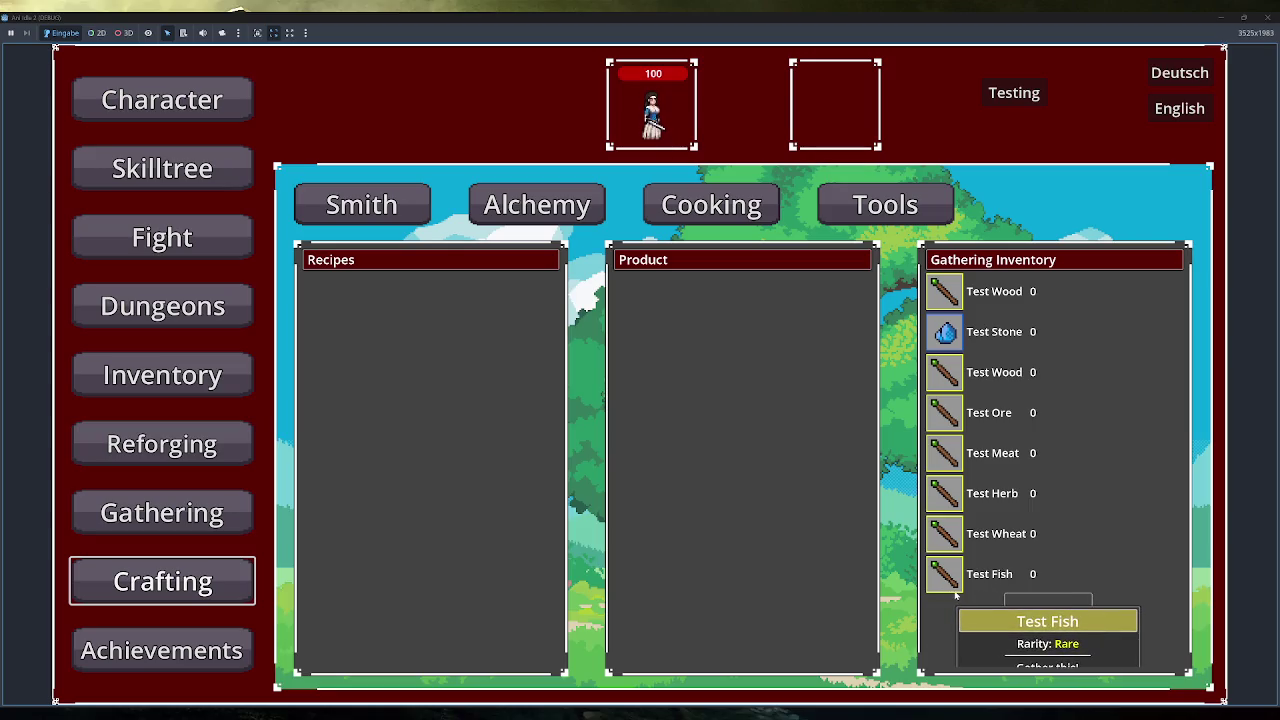
click(1268, 17)
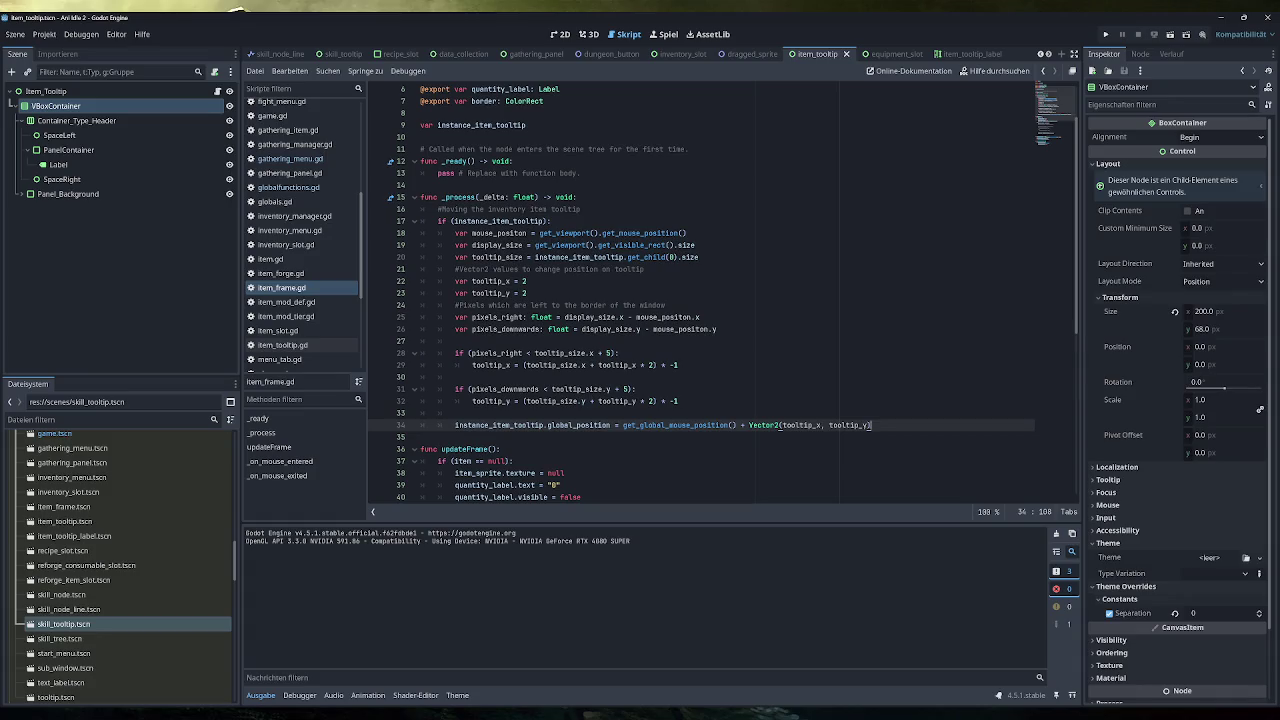
Change line 34's offset to Vector2(tooltip_x, tooltip_y - 15) and run the game again.
scroll(700, 290, up, 2)
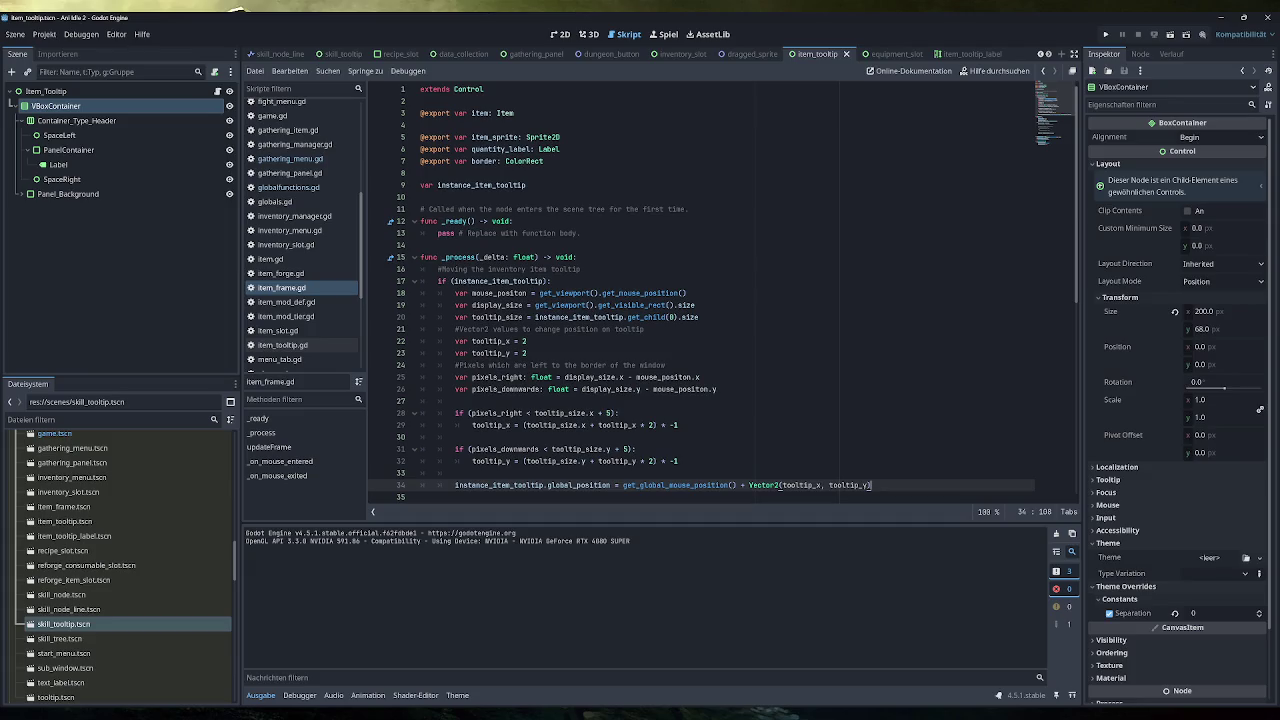
key(BackSpace)
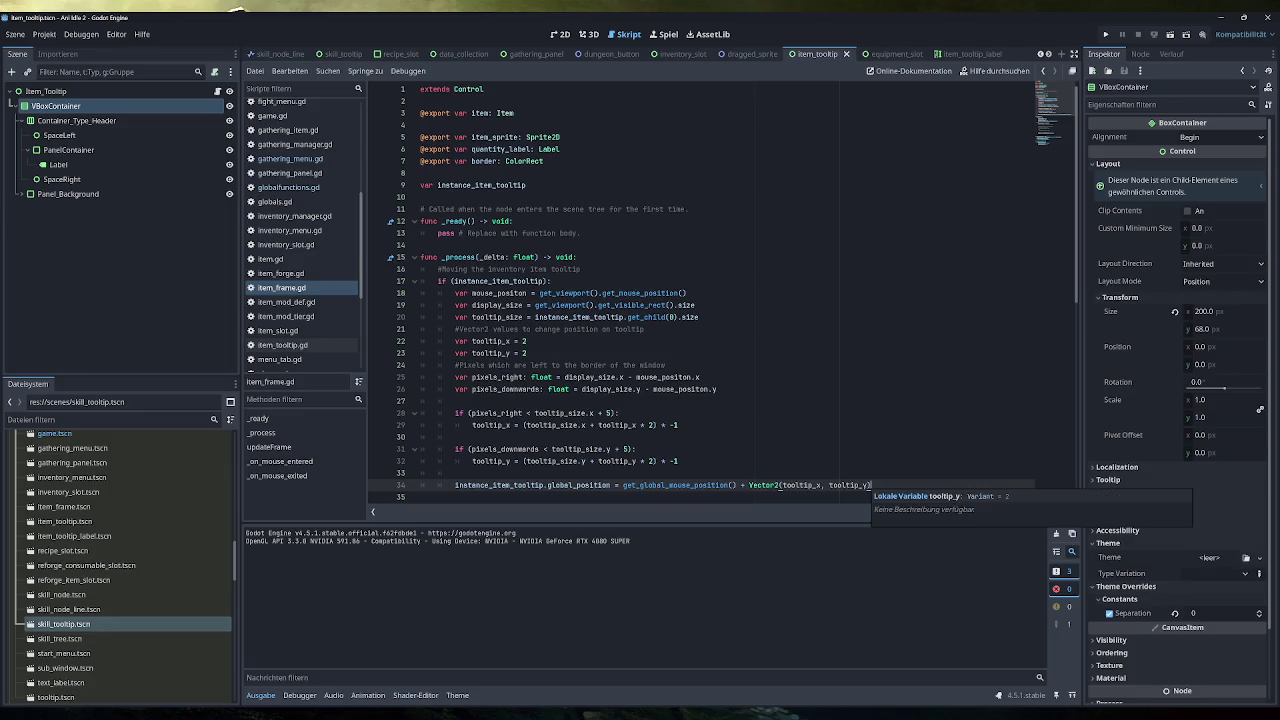
text(- 15)
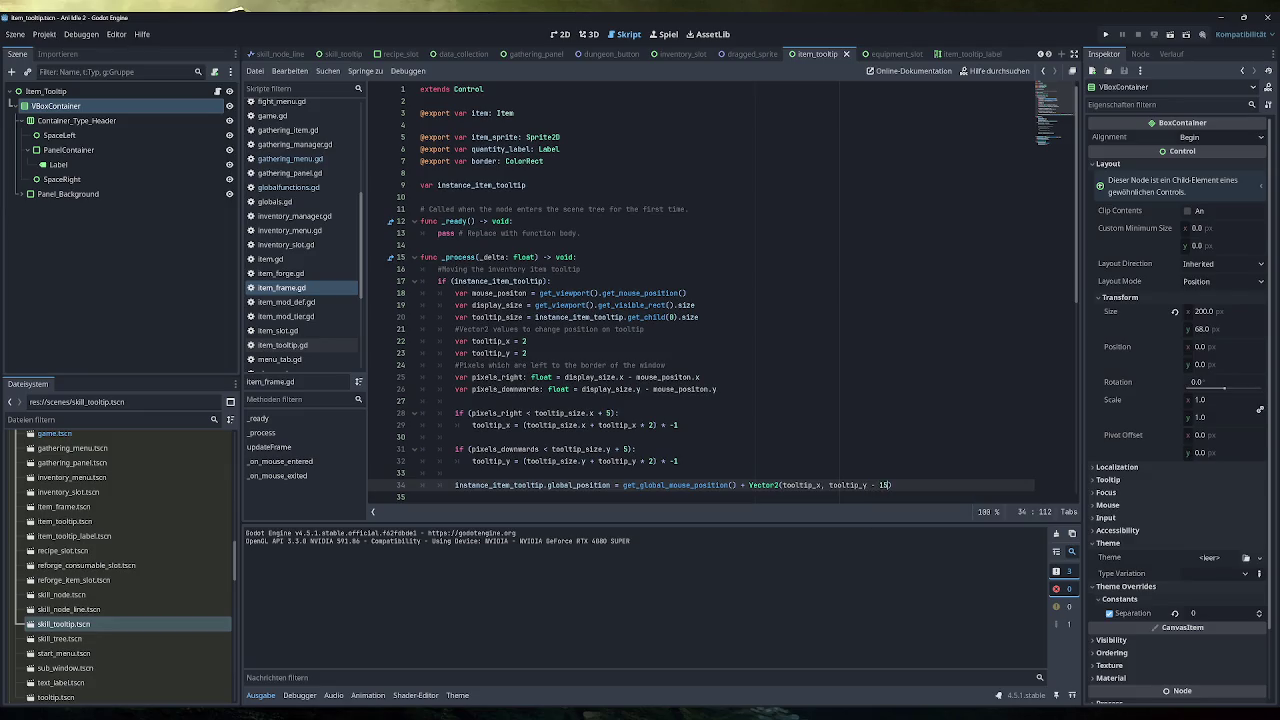
click(1105, 34)
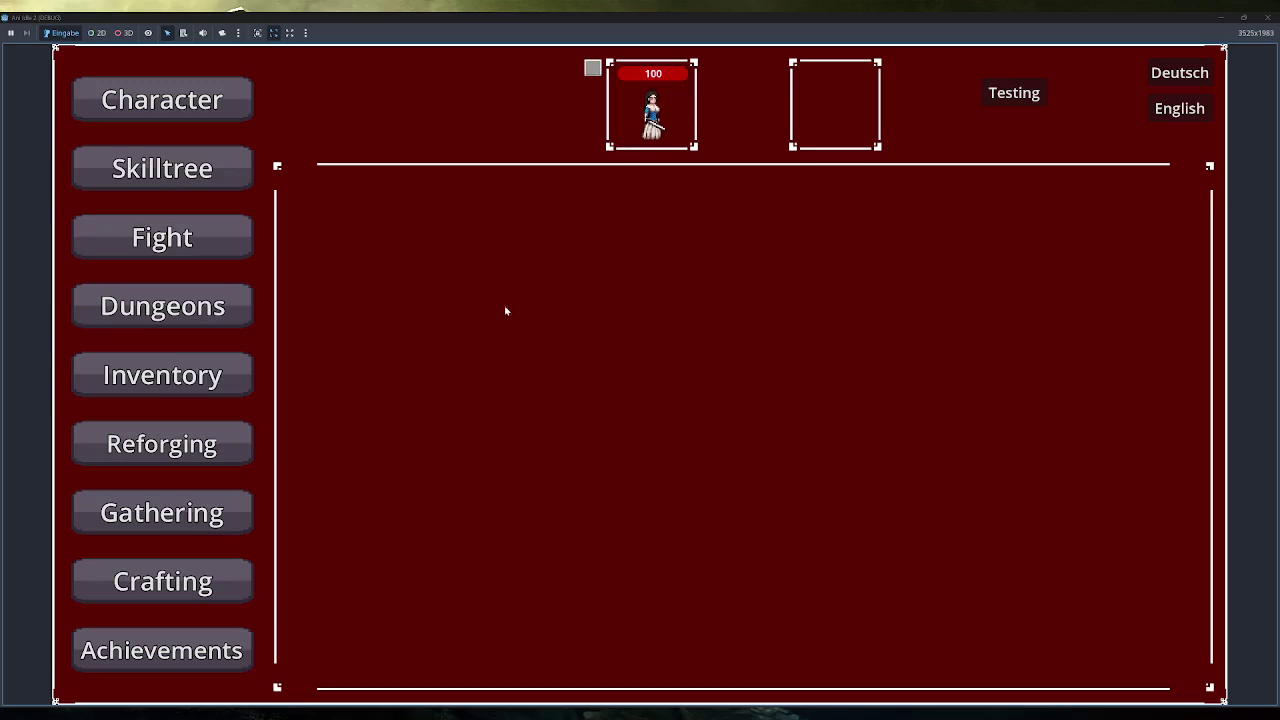
click(165, 585)
mouse_move(937, 288)
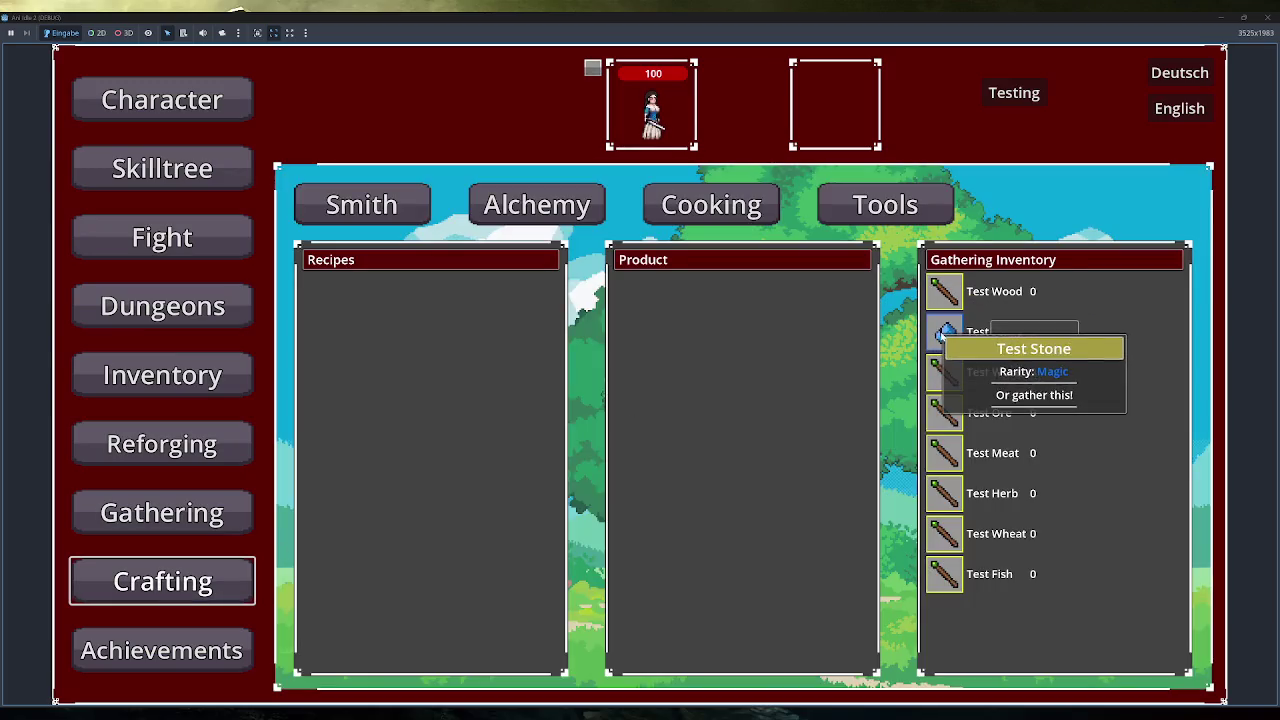
mouse_move(952, 440)
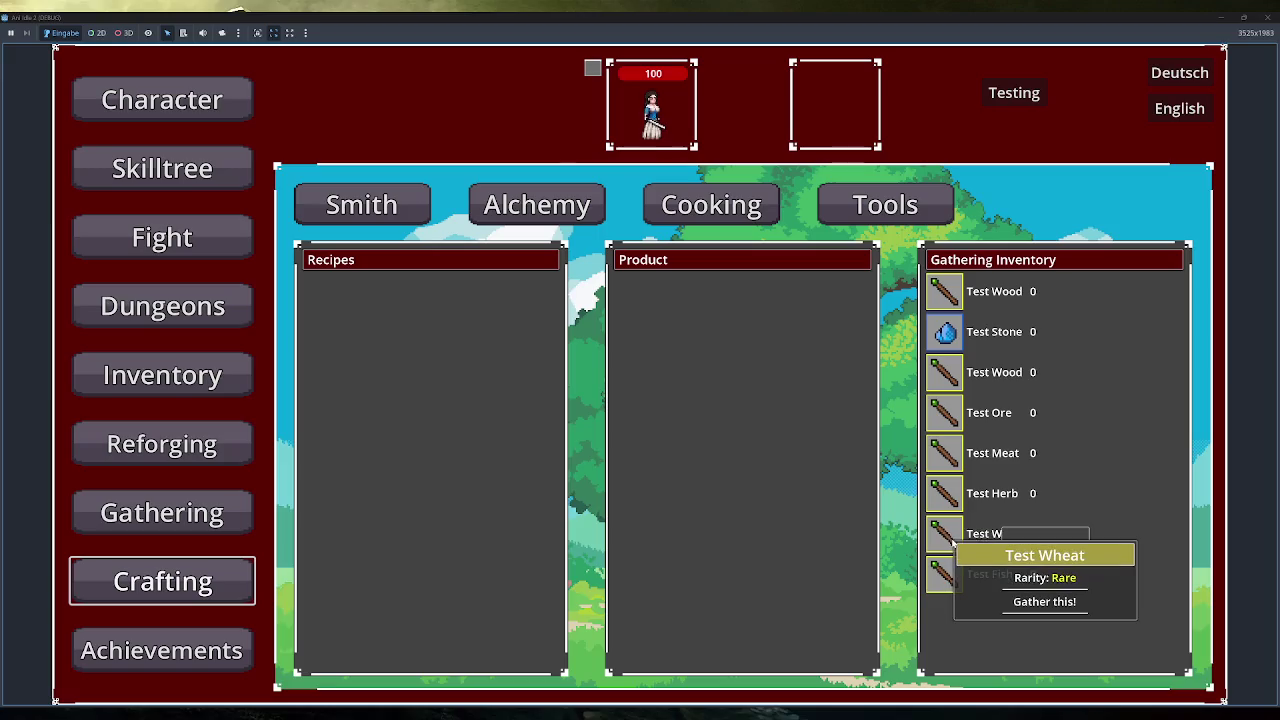
mouse_move(948, 590)
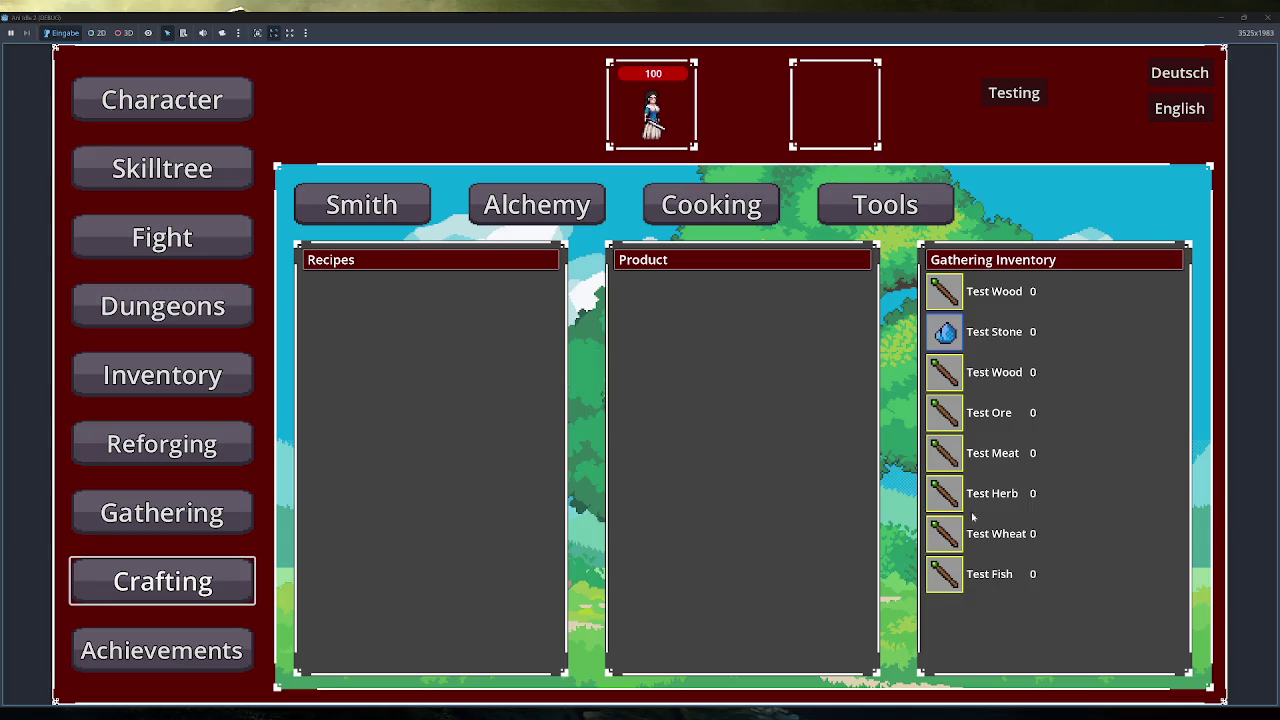
click(1270, 17)
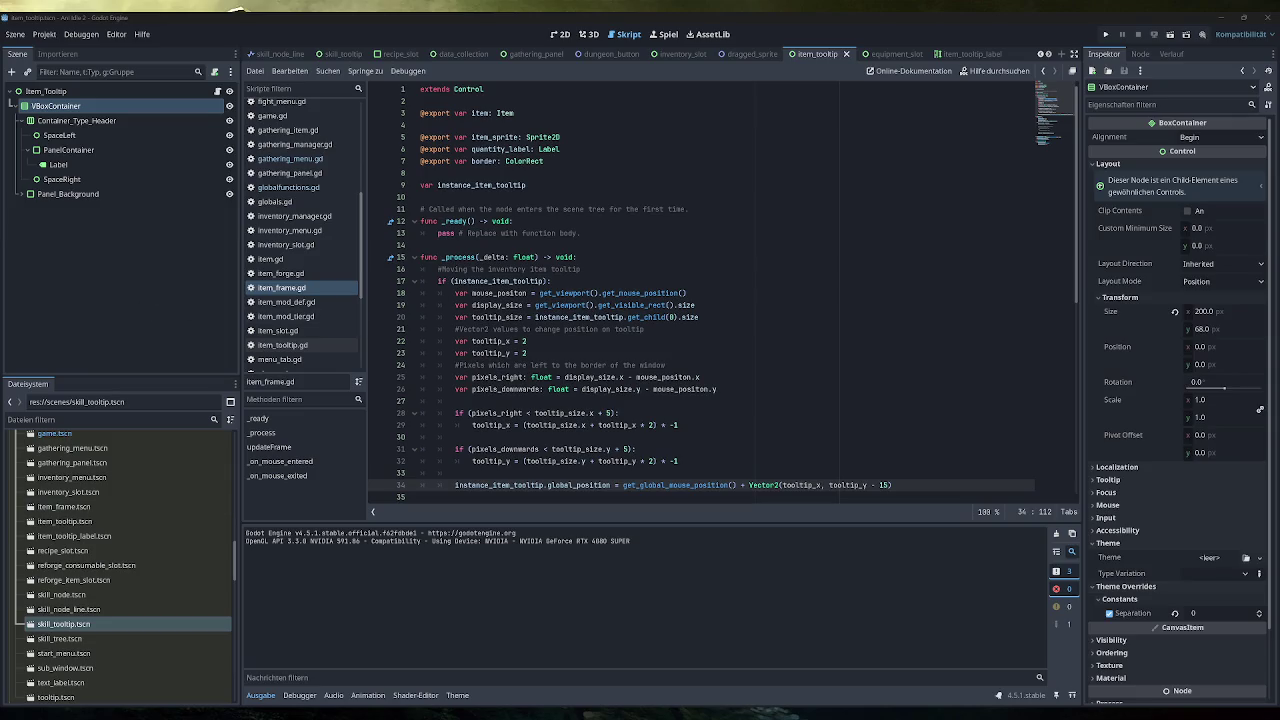
Add print(get_tree().root) below the z_index line in _on_mouse_entered, then run the game.
scroll(724, 291, down, 2)
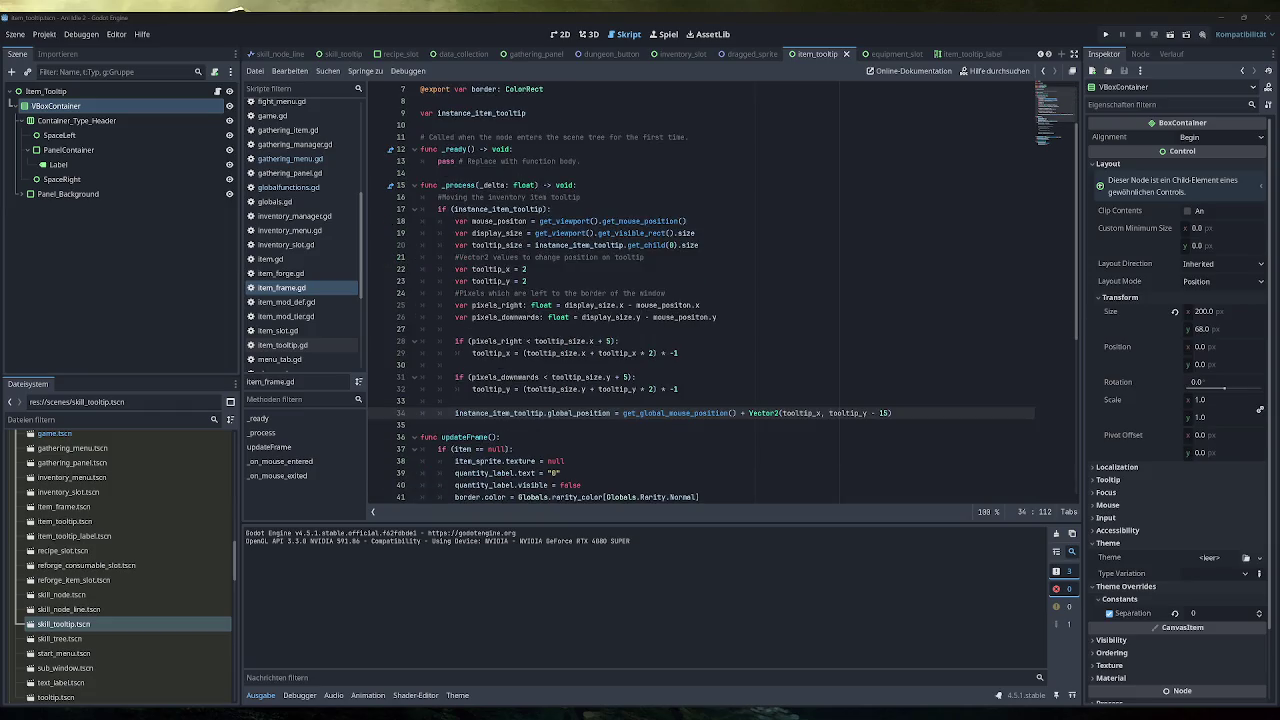
scroll(724, 291, down, 8)
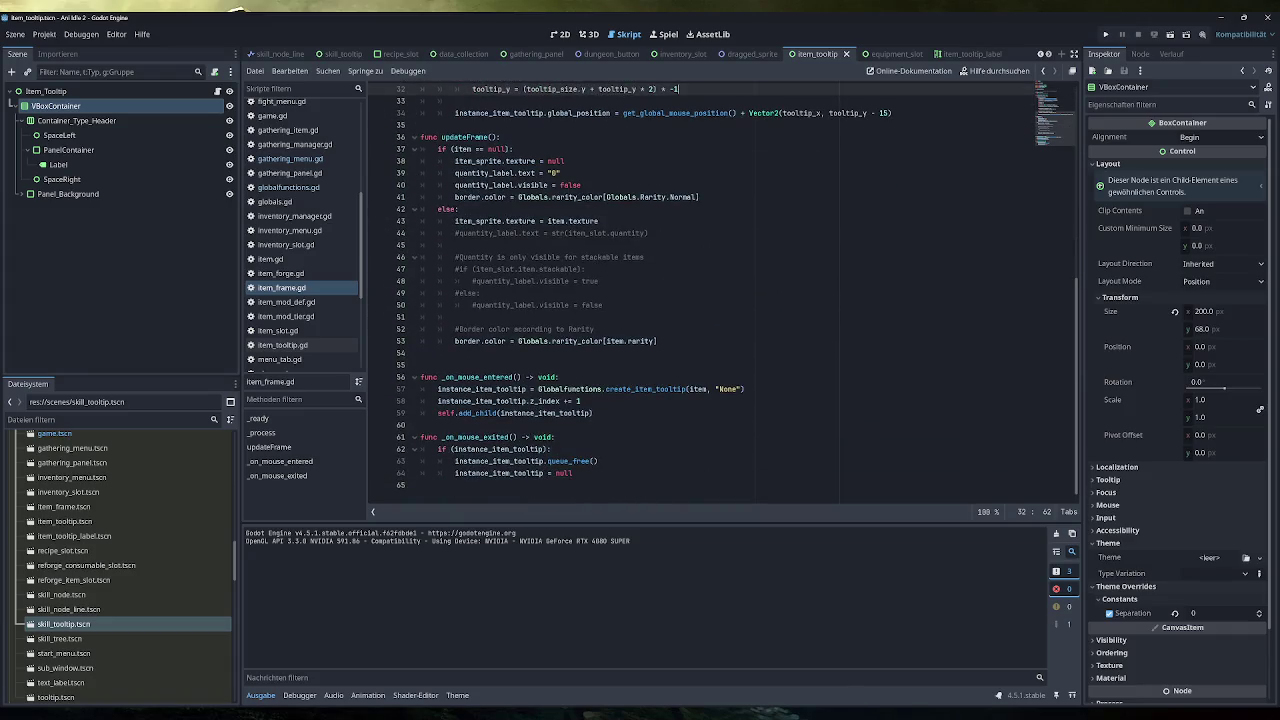
click(580, 400)
key(Return)
text(print("get_tree().root)
key(Delete)
key(ctrl+Left)
key(ctrl+Left)
key(ctrl+Left)
key(BackSpace)
key(End)
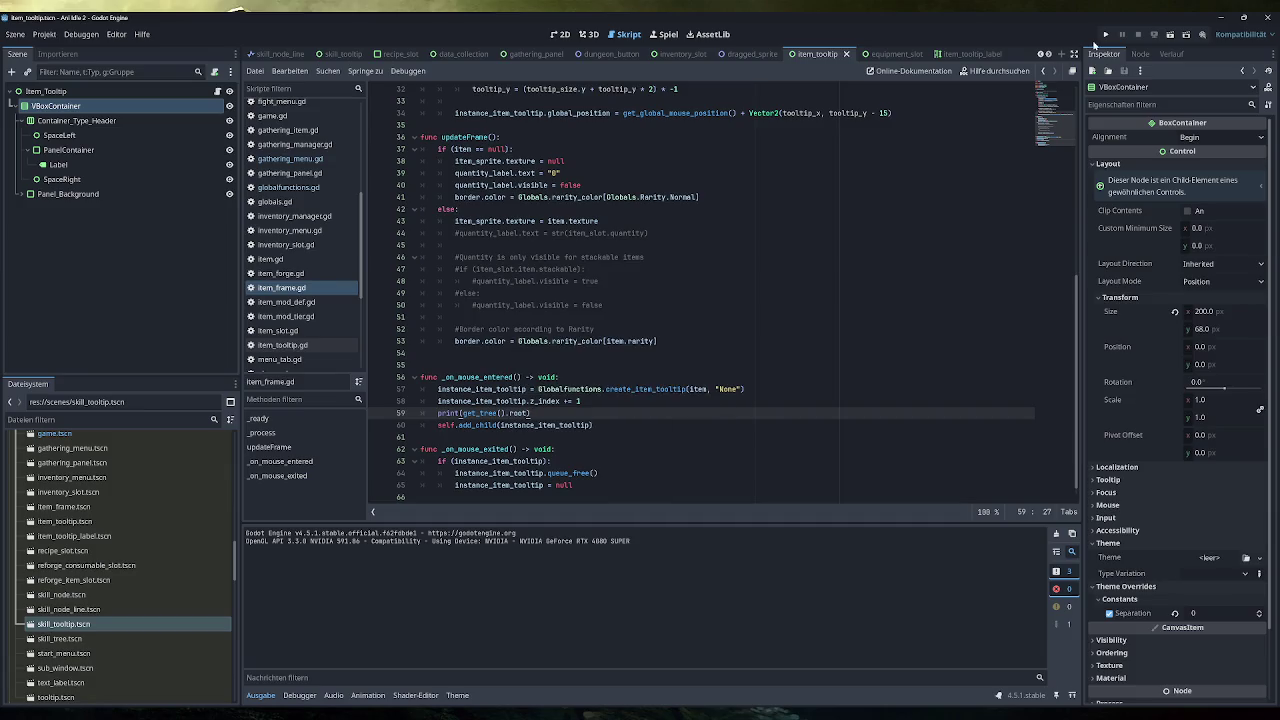
click(1105, 35)
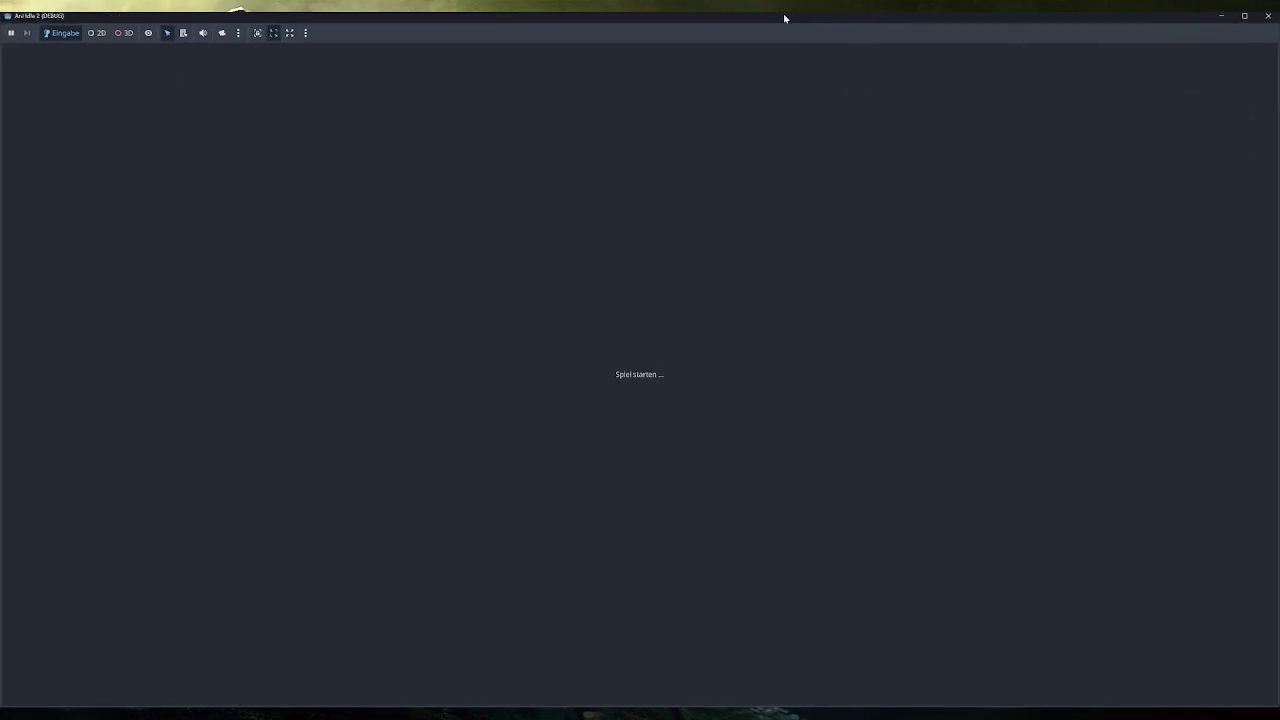
Inspect the root window and the Game node in the running game's Remote scene tree.
mouse_move(757, 329)
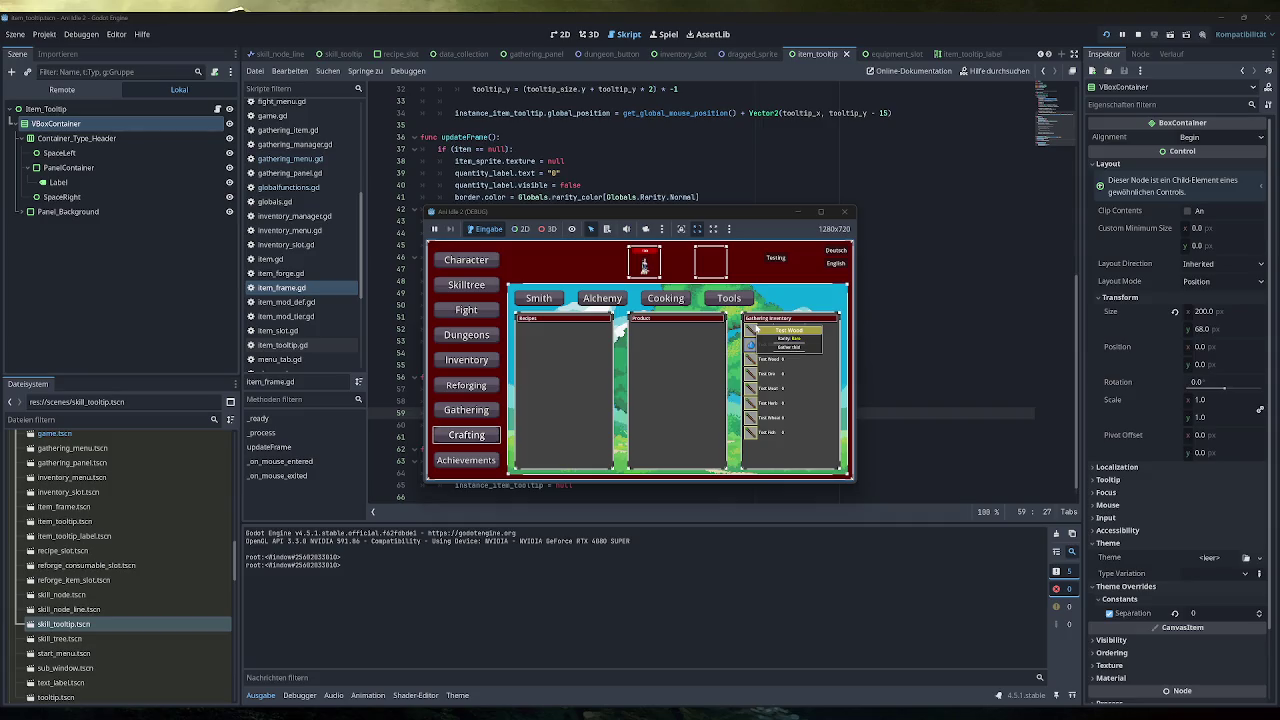
click(62, 91)
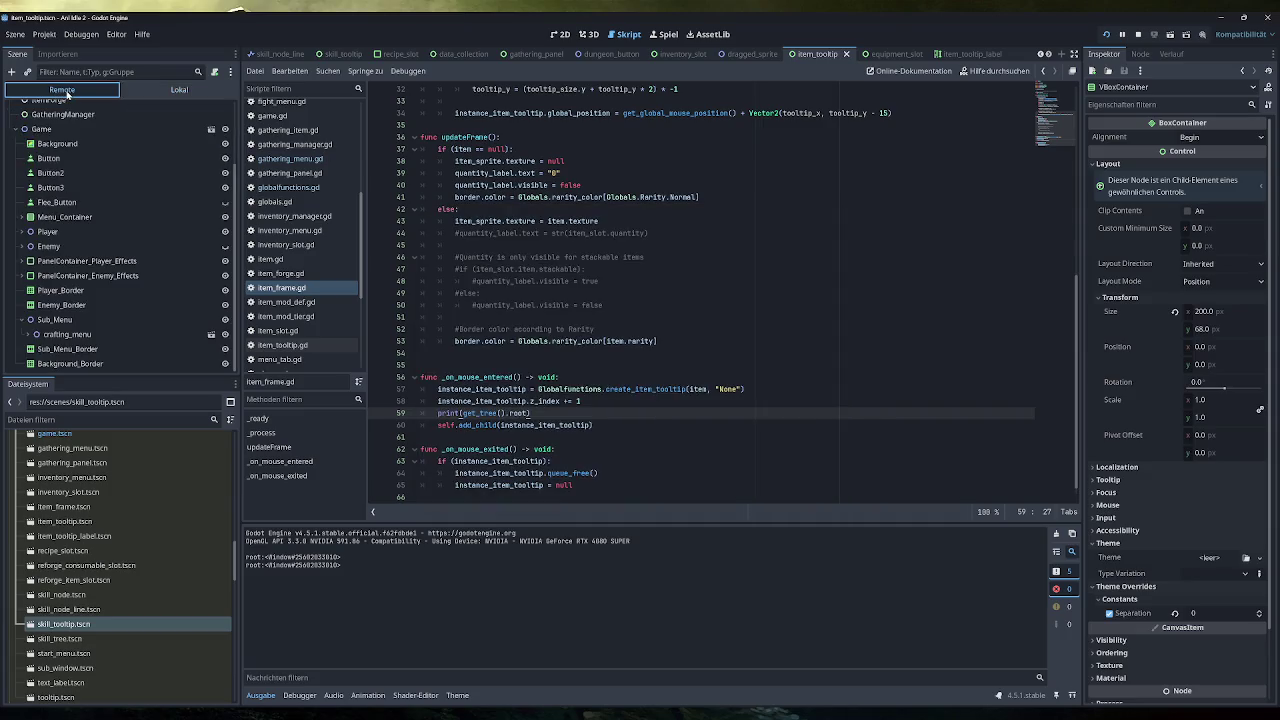
scroll(80, 165, up, 3)
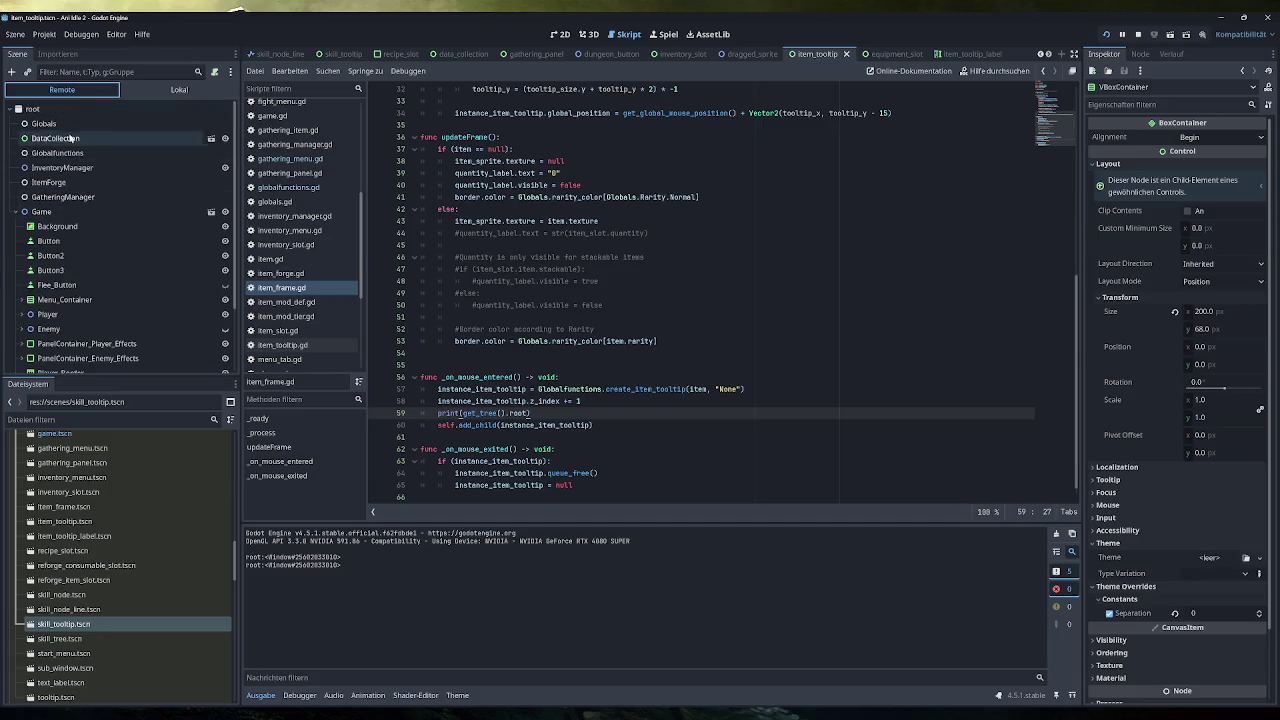
click(62, 111)
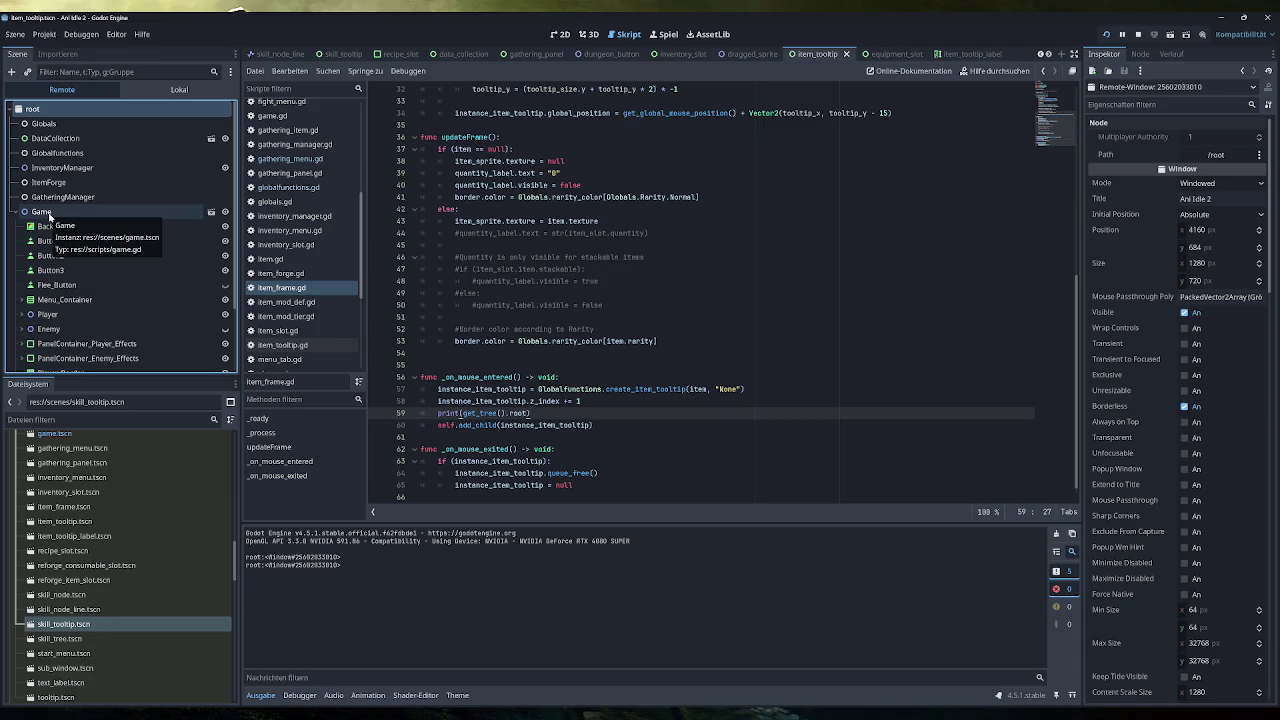
click(49, 214)
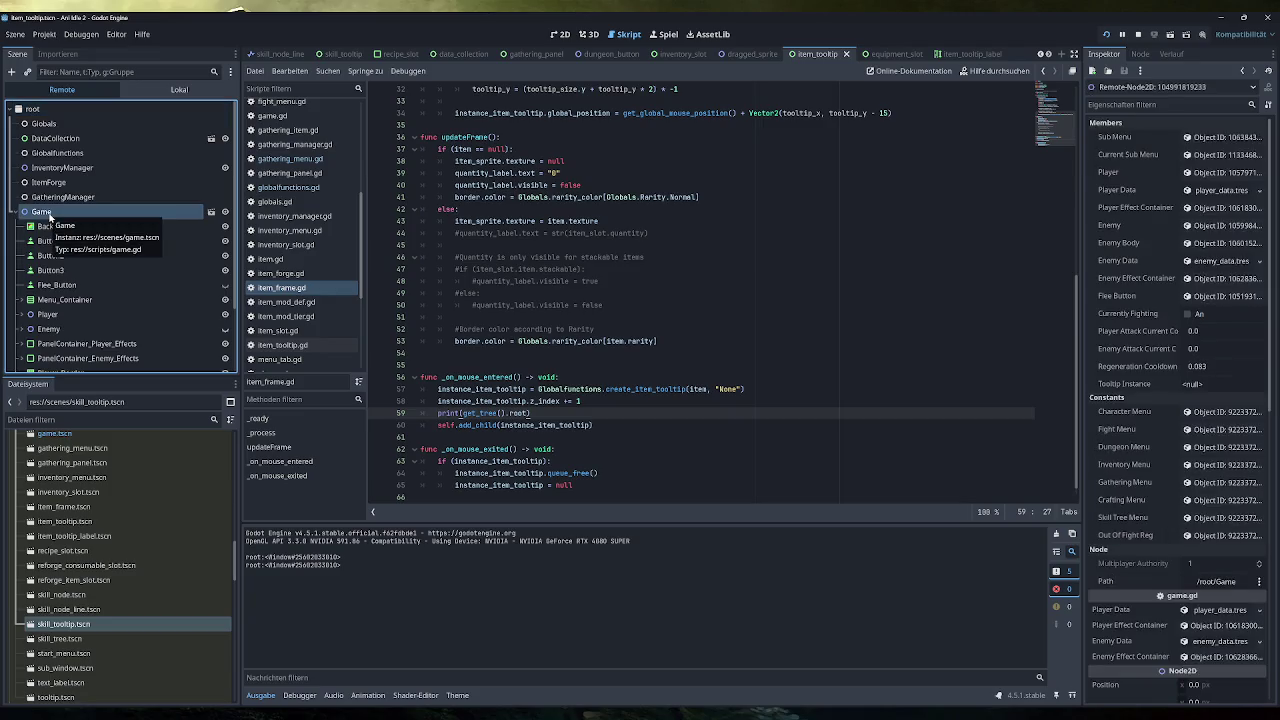
scroll(110, 235, down, 2)
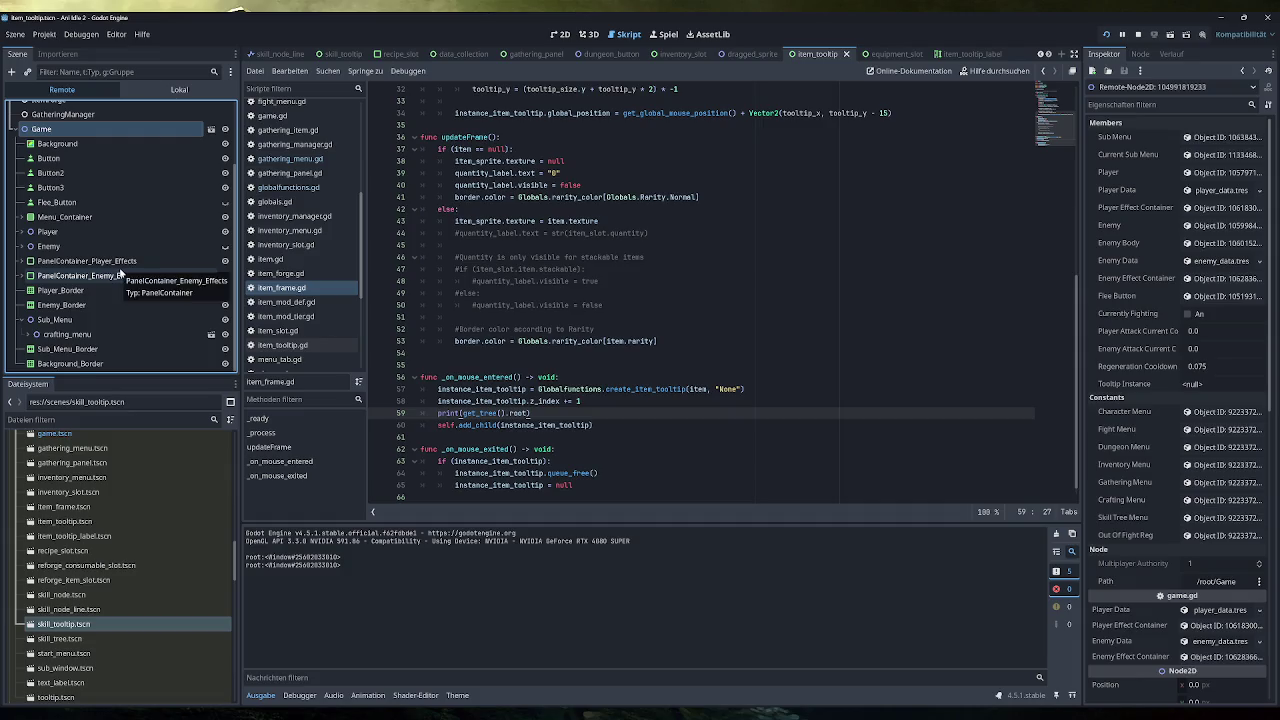
scroll(119, 272, up, 2)
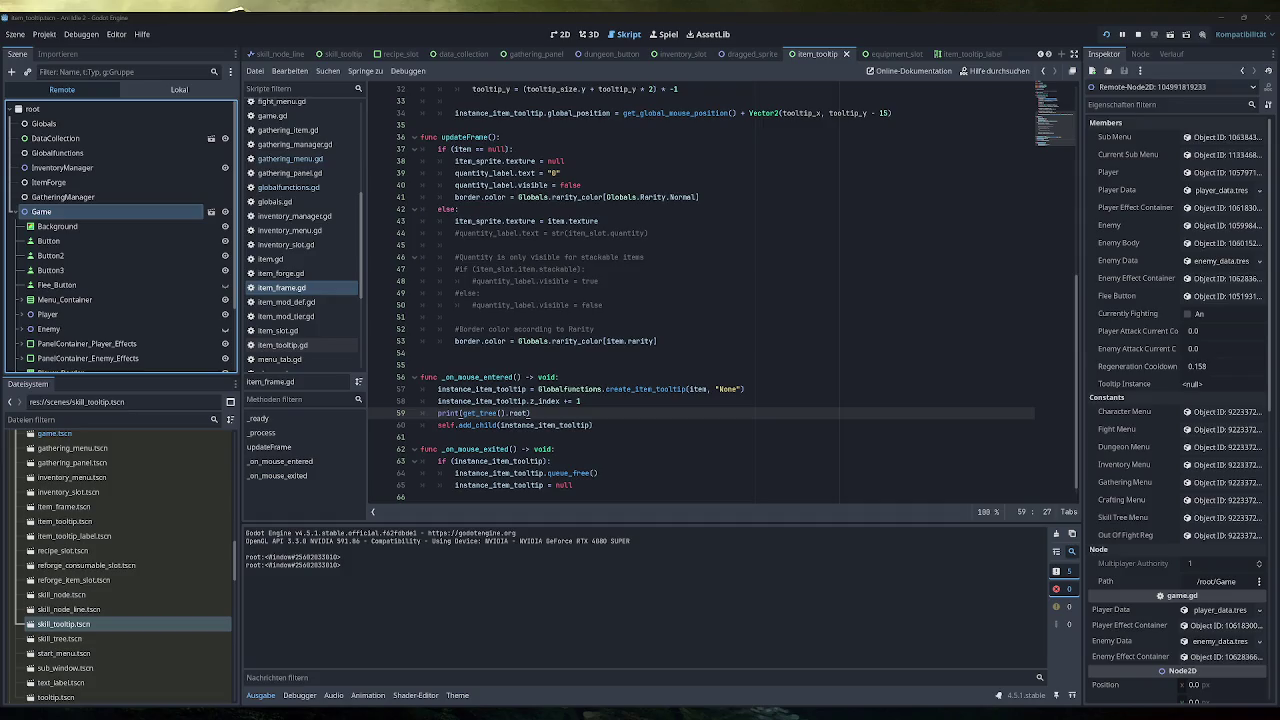
Change the print's root to current_scene and relaunch the game.
click(556, 401)
double_click(517, 413)
text(current_scene)
click(1106, 34)
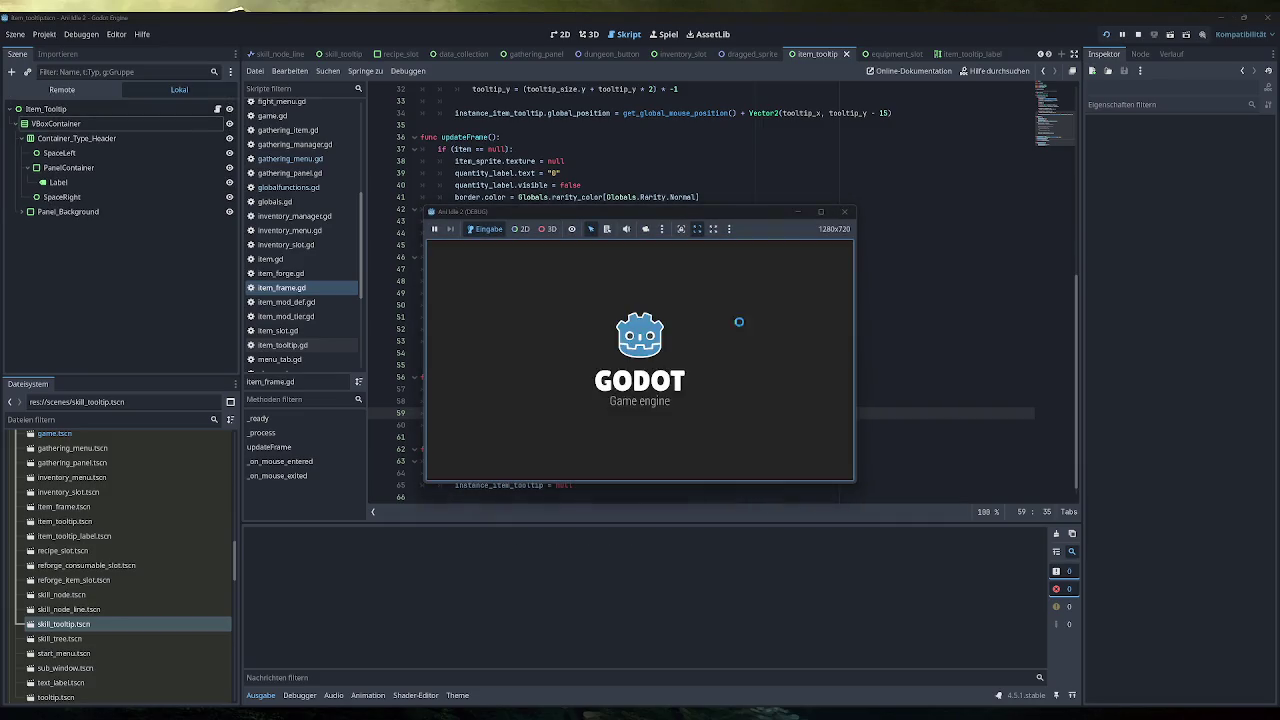
Close the game, replace self with get_tree().current_scene in add_child, and delete the print line.
click(480, 436)
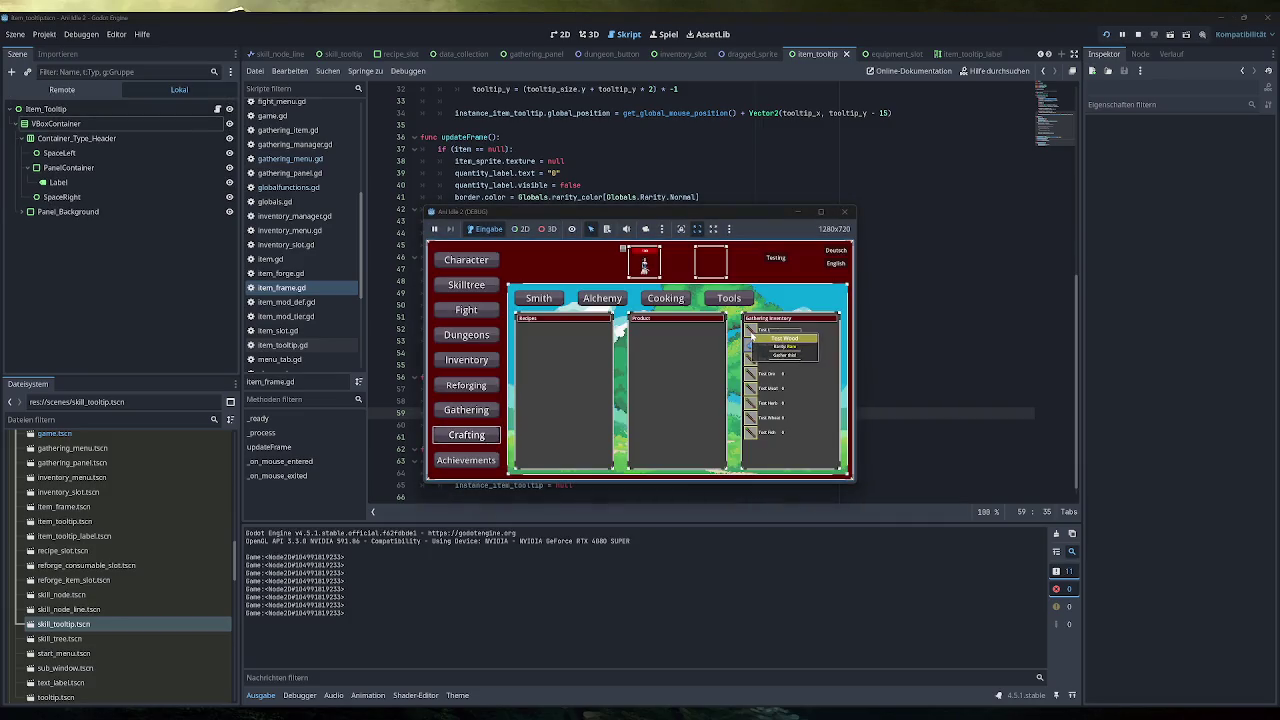
click(844, 211)
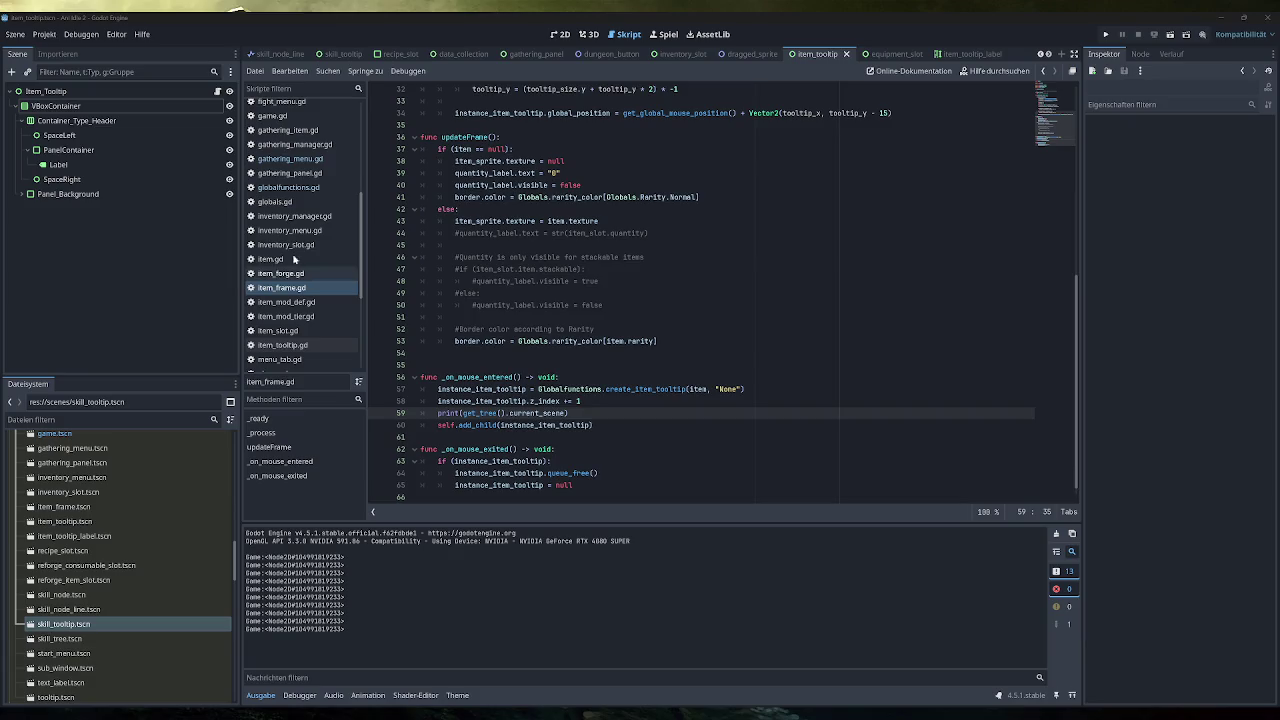
drag(567, 413, 462, 413)
key(ctrl+c)
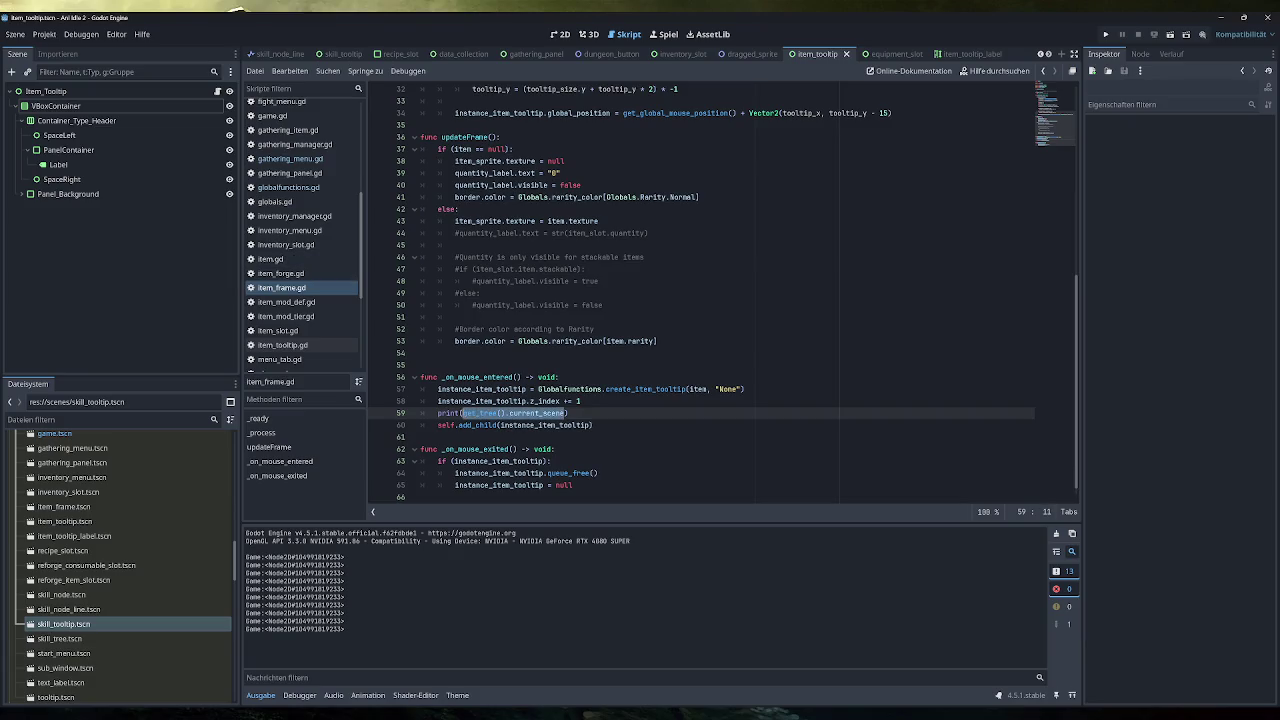
double_click(446, 425)
key(ctrl+v)
drag(568, 413, 420, 413)
key(BackSpace)
key(BackSpace)
Remove the - 15 vertical offset from tooltip_y on line 34, then save and run.
scroll(700, 300, up, 2)
click(893, 185)
key(BackSpace)
key(BackSpace)
key(BackSpace)
text())
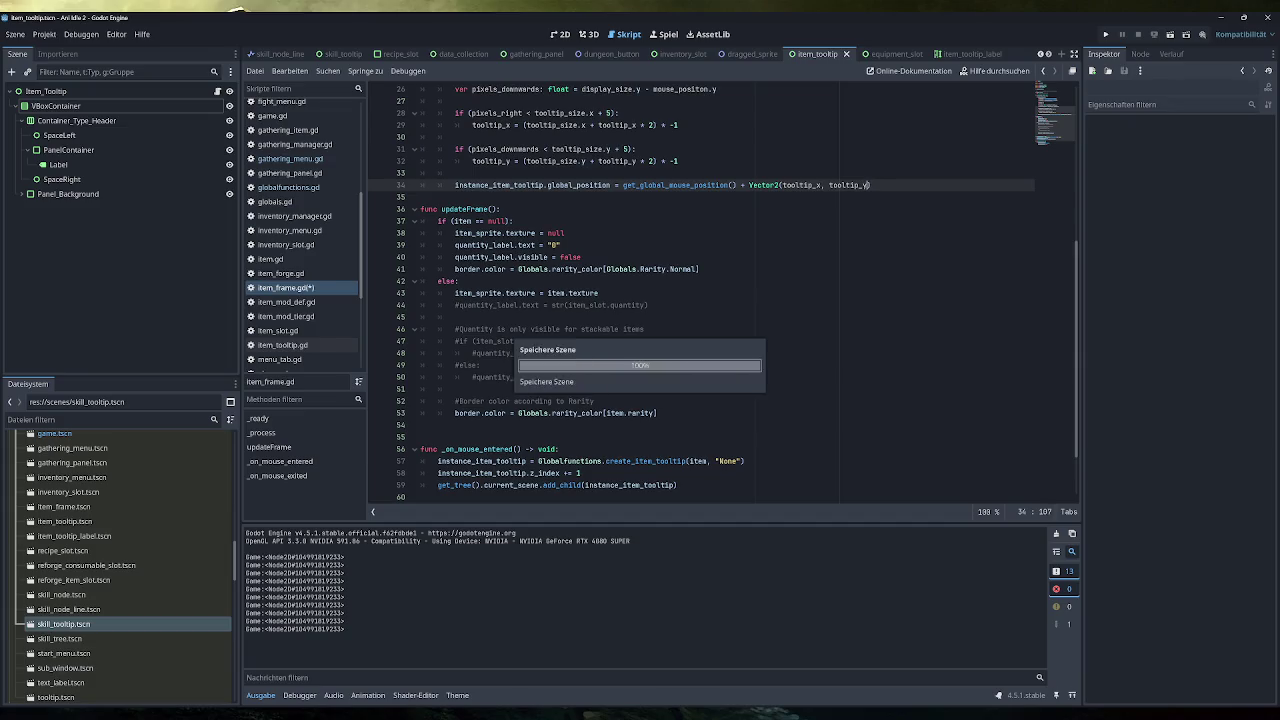
key(F5)
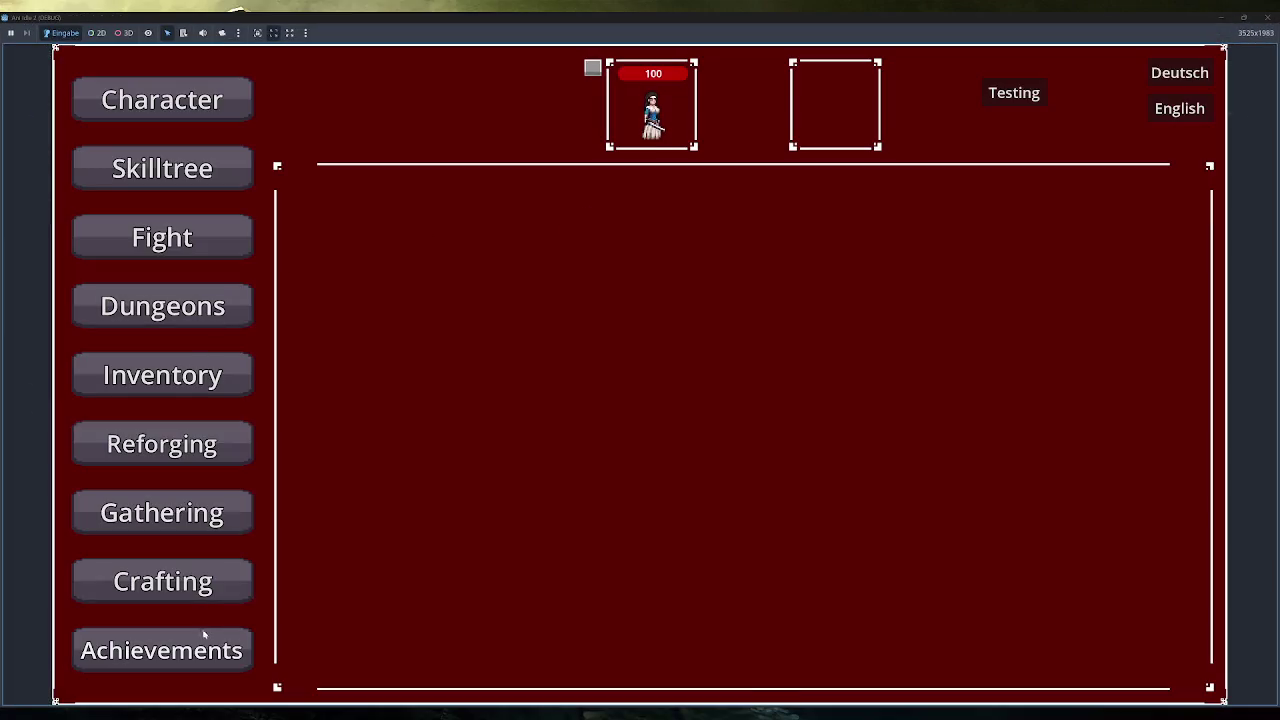
Check the item tooltips in the Crafting panel, then close the game.
click(190, 584)
mouse_move(943, 331)
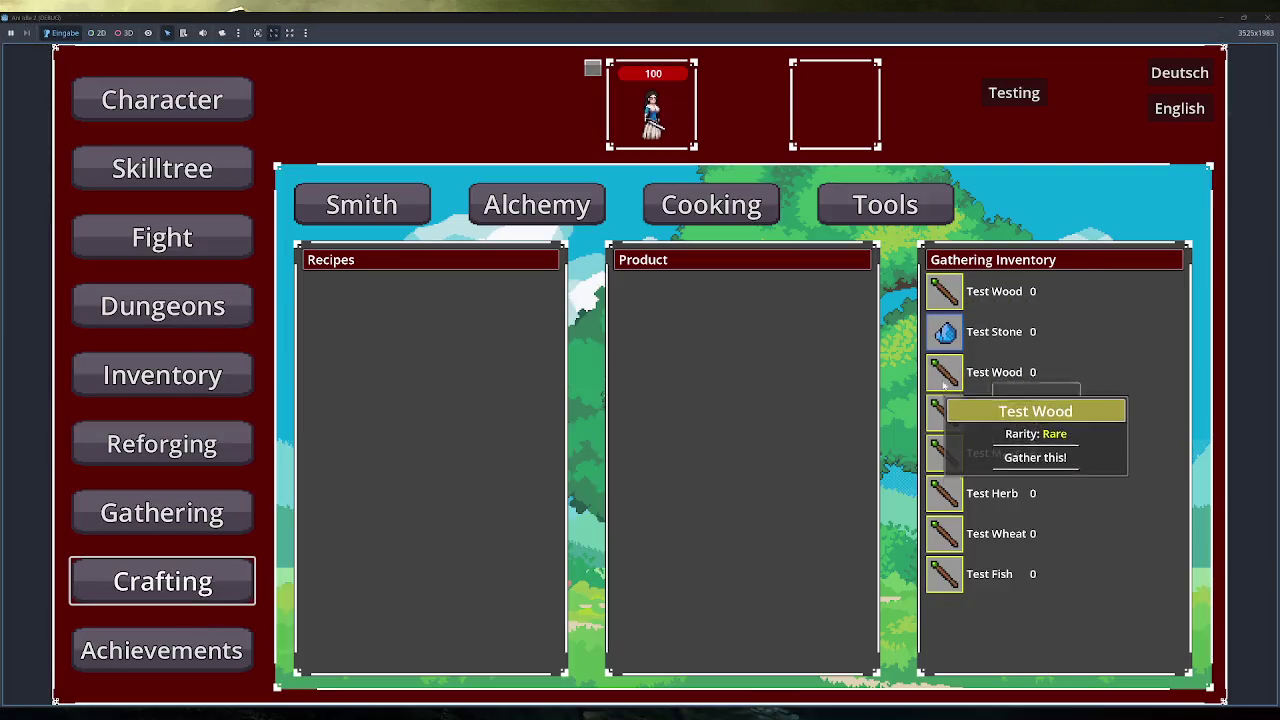
mouse_move(952, 580)
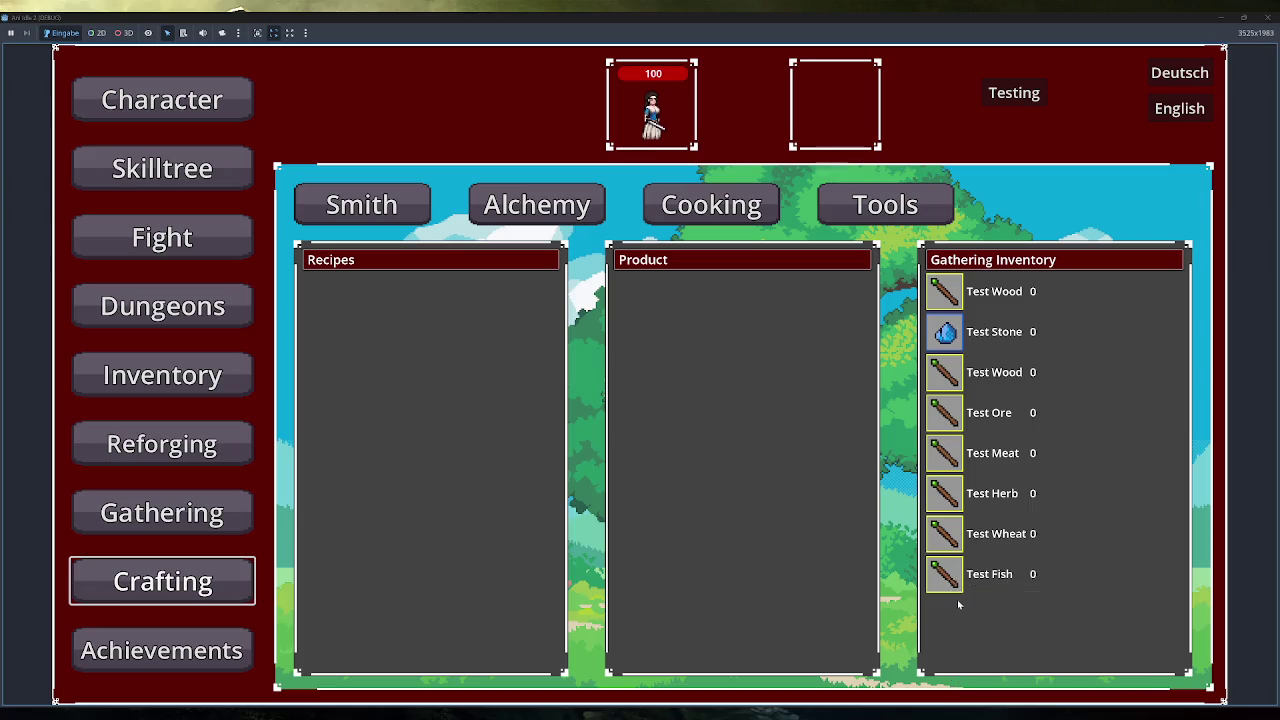
mouse_move(948, 285)
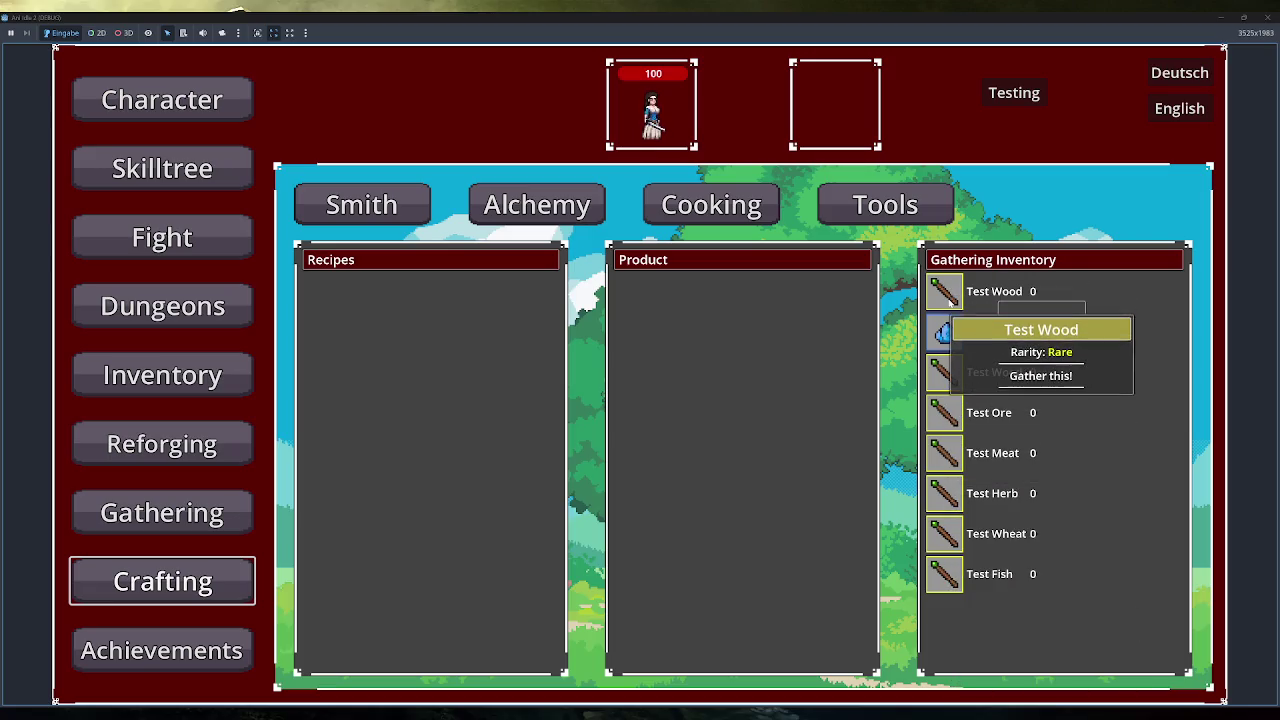
click(1268, 17)
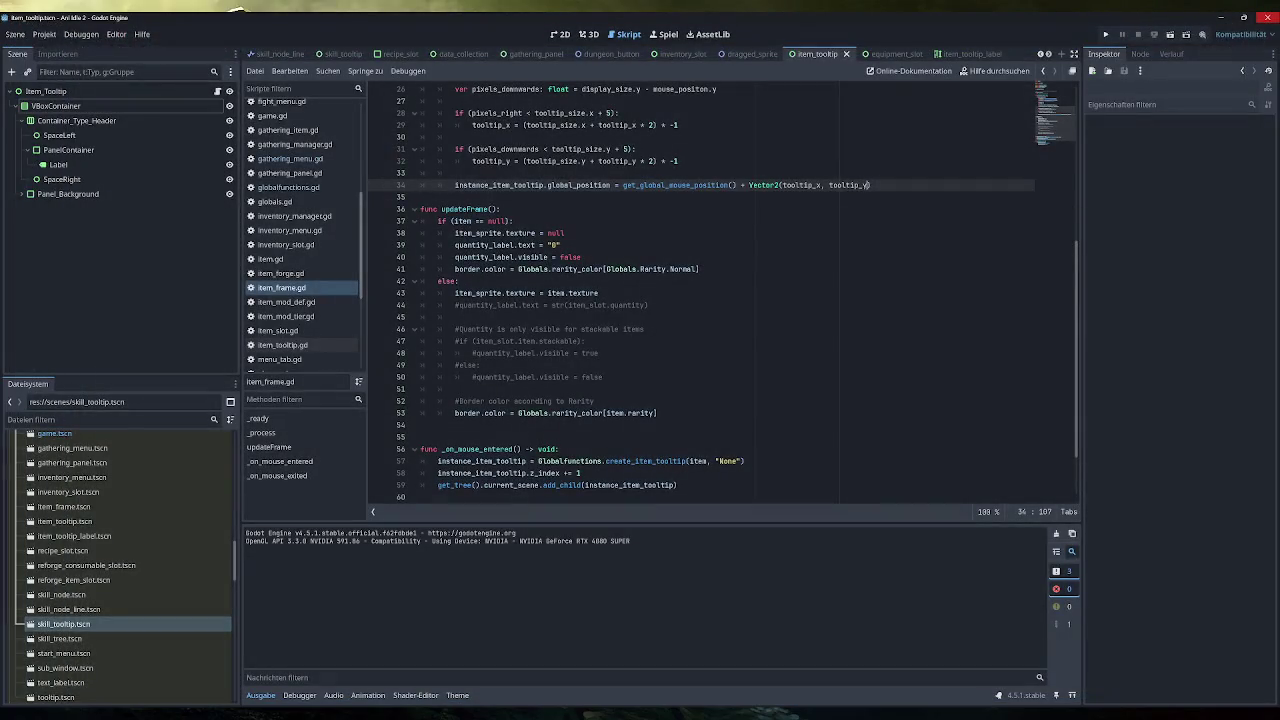
Restore the ' - 15' offset on line 34 and retest the Crafting tooltips.
text(- 15)
scroll(1070, 92, up, 3)
key(F5)
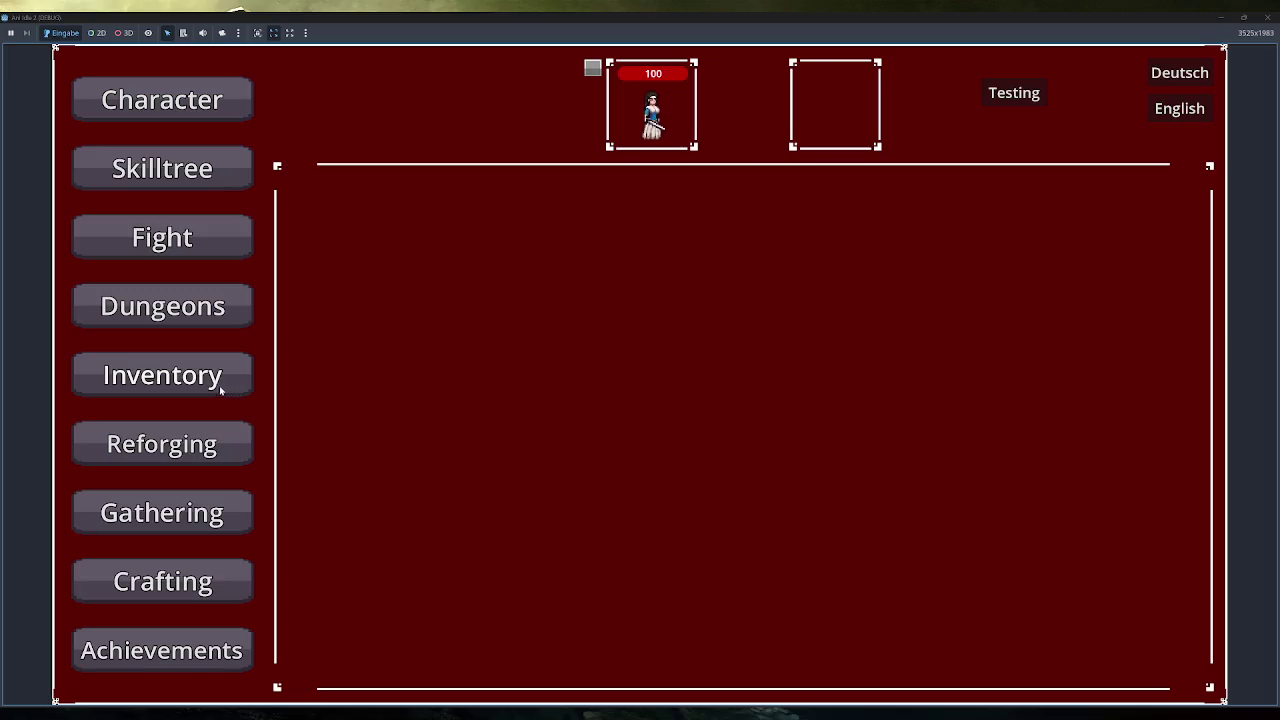
click(220, 568)
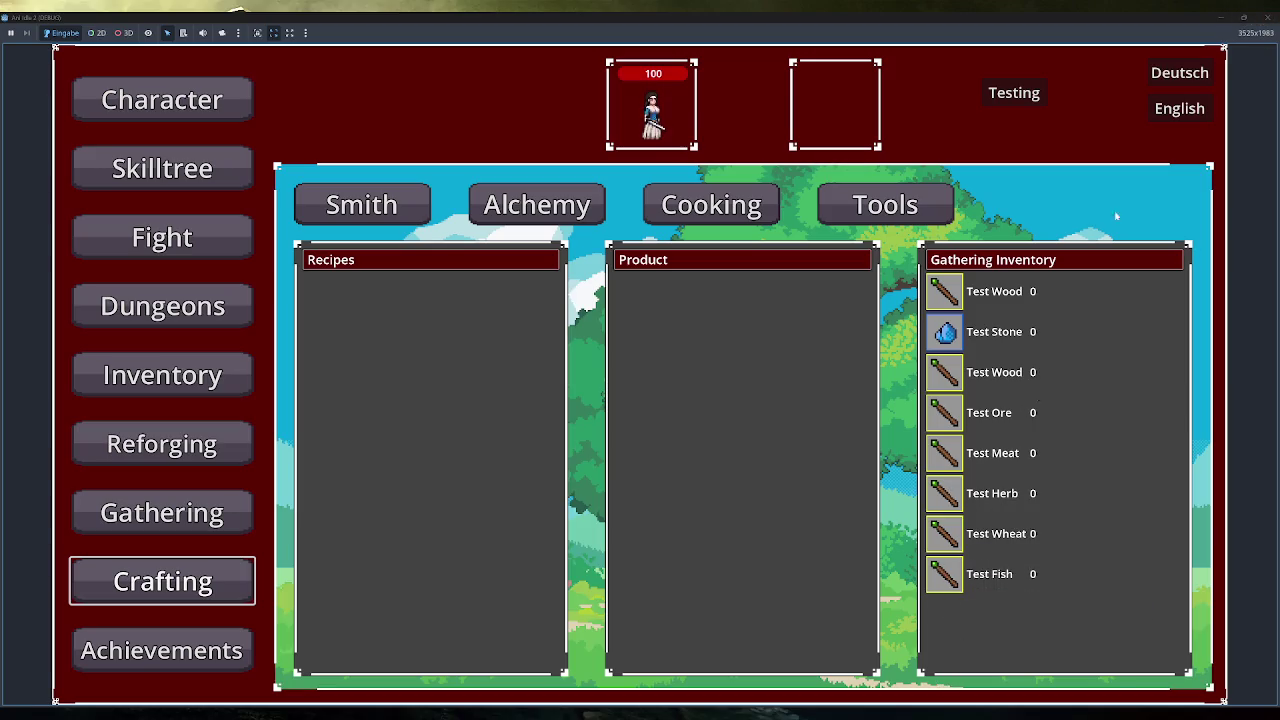
click(1266, 17)
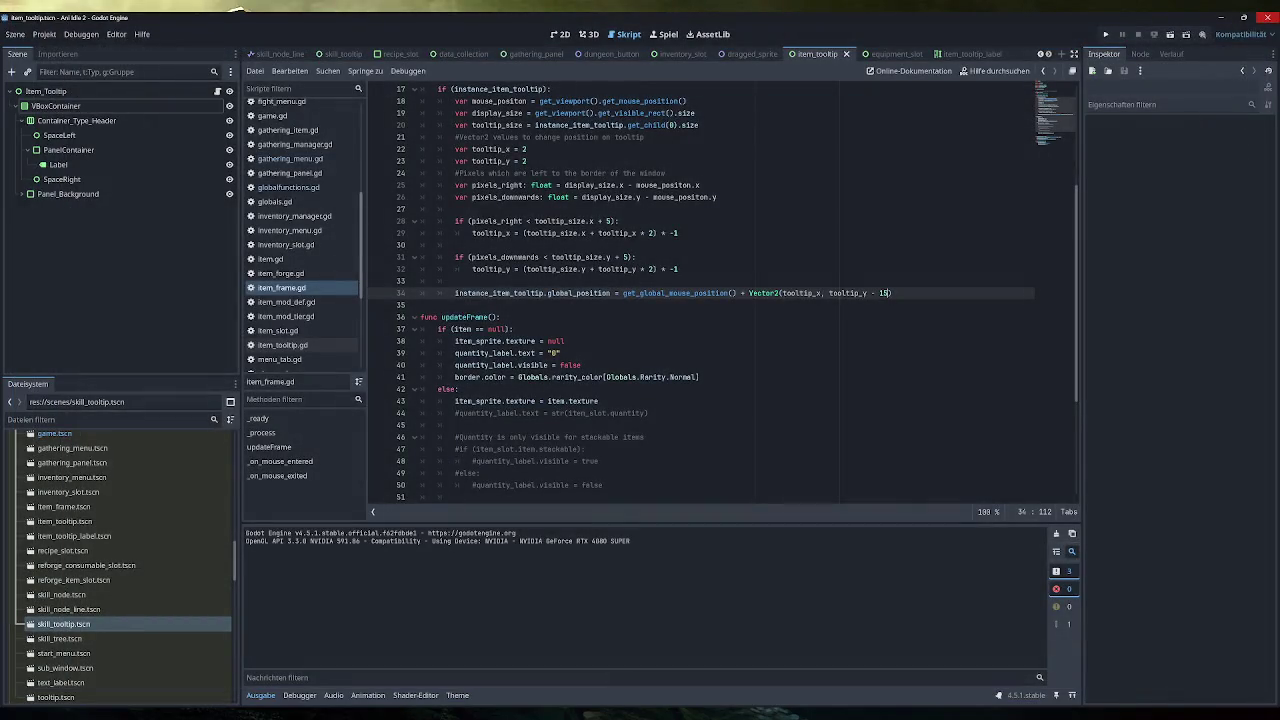
Open data_collection.tscn and its script, and add an element to Gathering Items.
scroll(105, 571, up, 5)
double_click(70, 503)
click(218, 92)
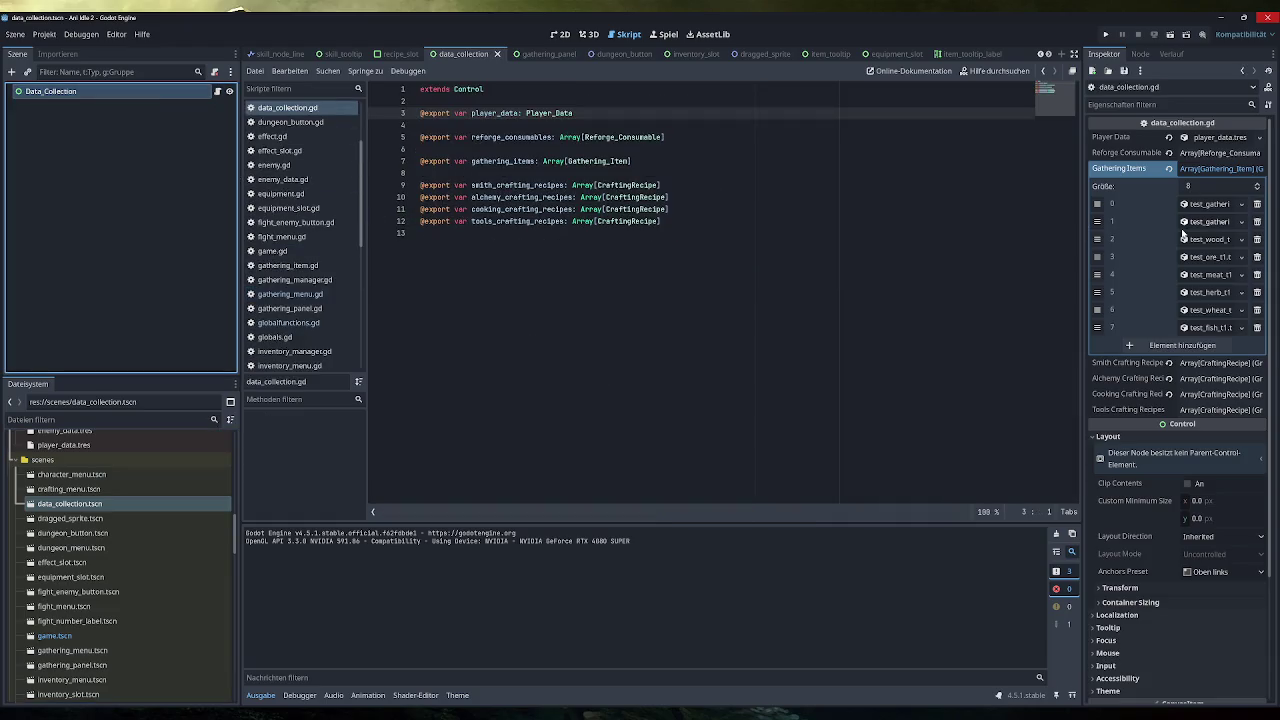
click(1208, 347)
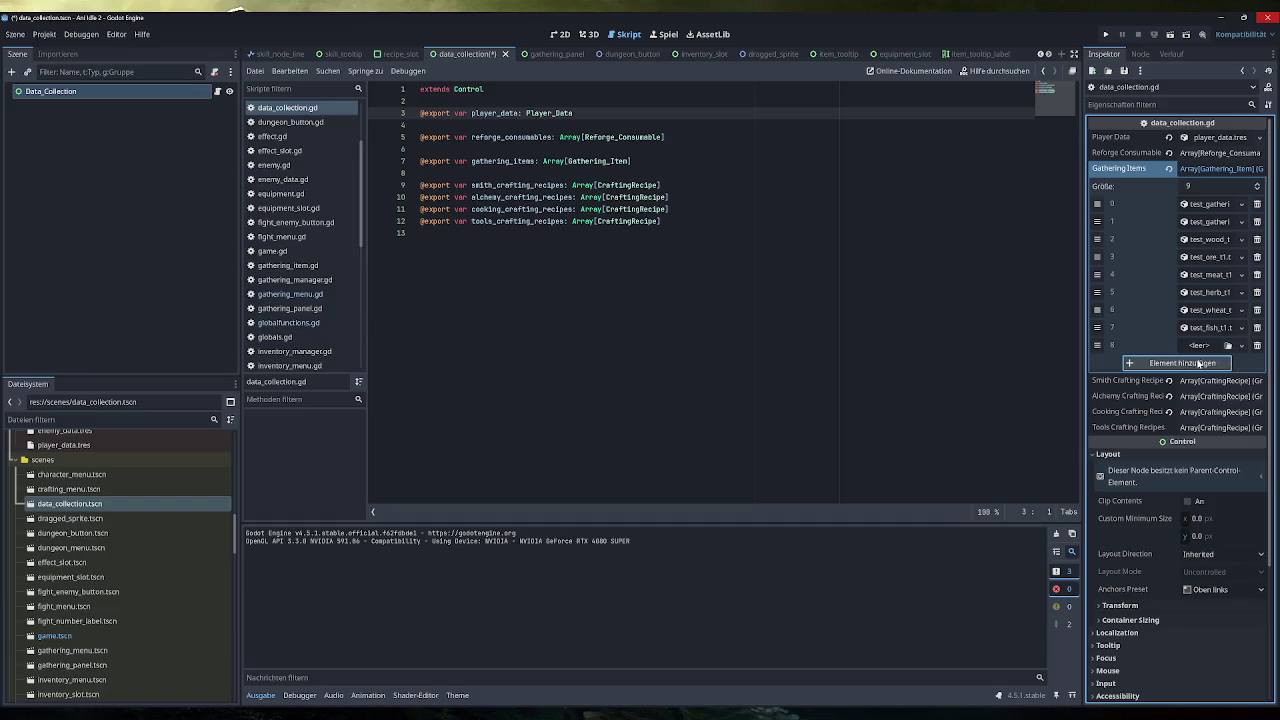
Quick-load test_fish_t1.tres into Gathering Items slots 8 and 9.
click(1212, 347)
click(1212, 393)
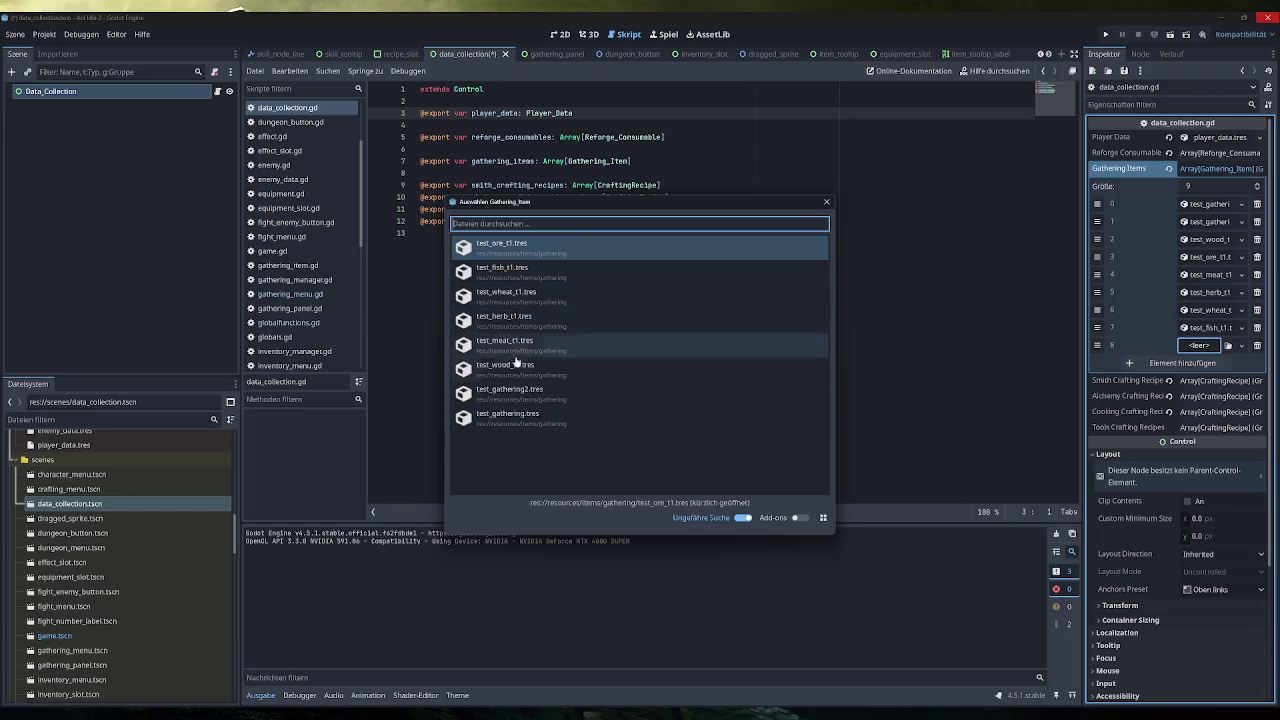
click(515, 273)
click(1170, 365)
click(1212, 364)
click(1212, 413)
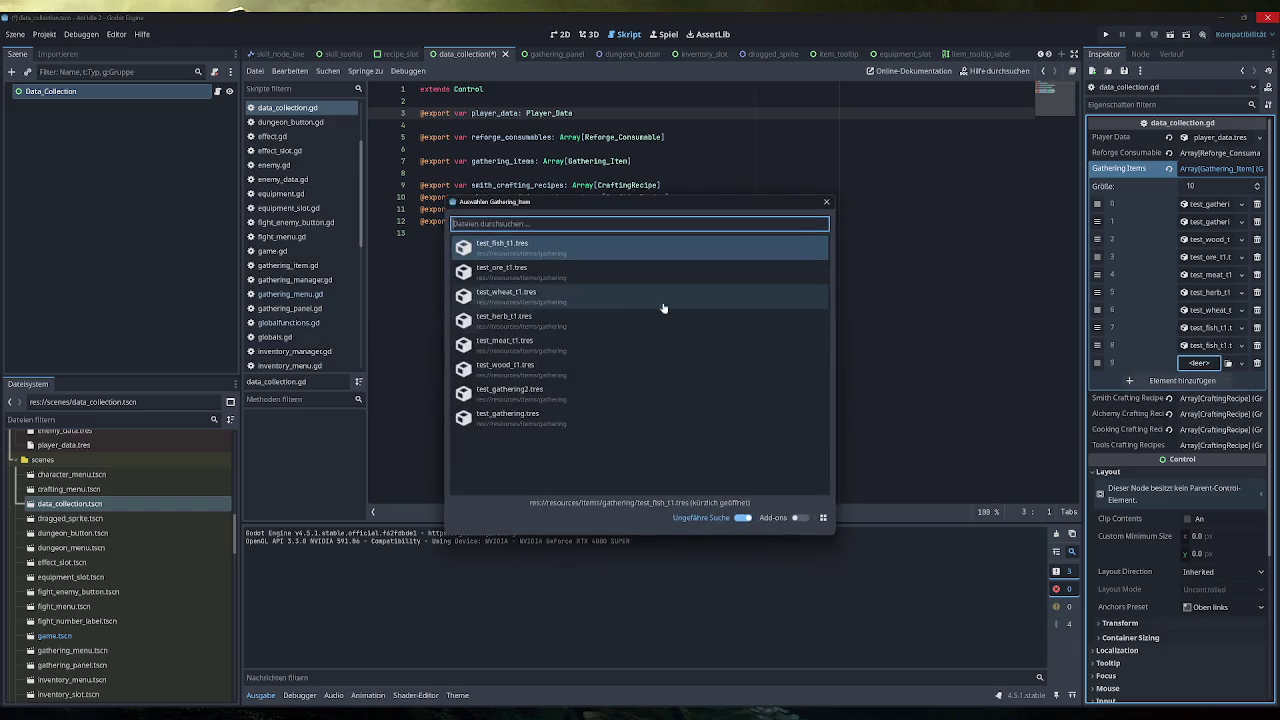
click(545, 262)
Save, test the Crafting screen in-game, then delete the two extra Gathering Items entries.
key(ctrl+s)
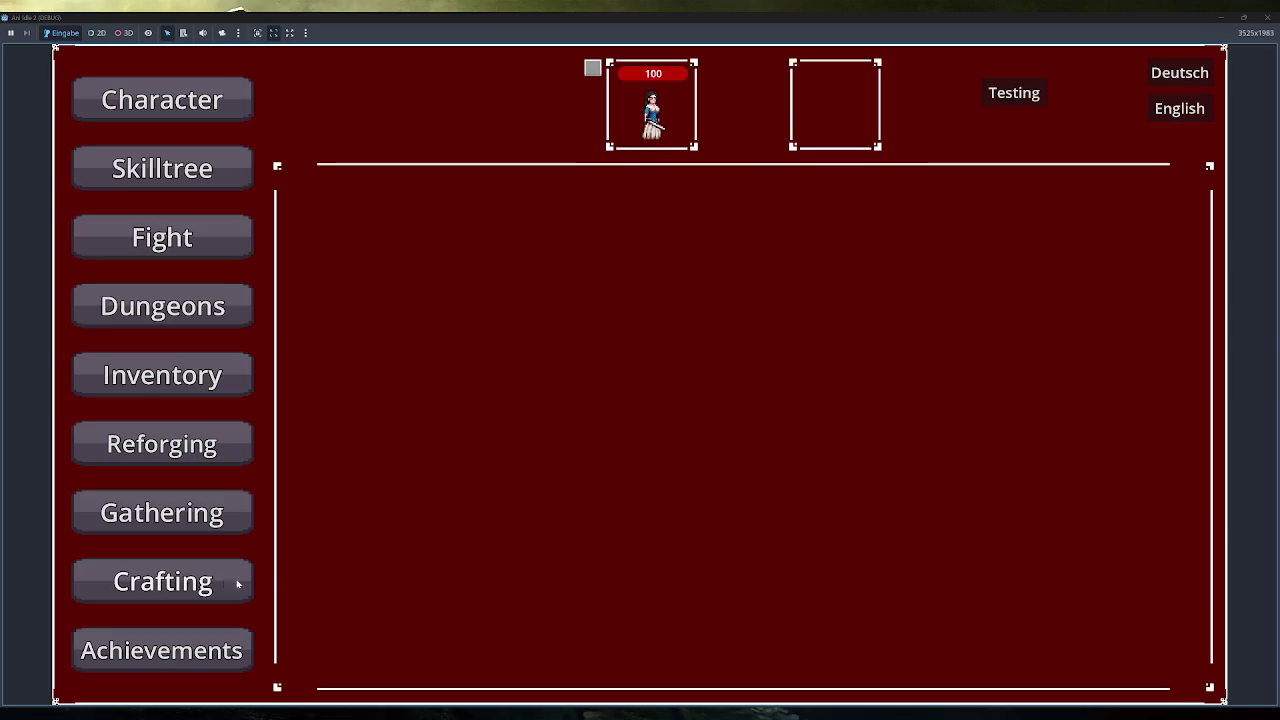
click(237, 581)
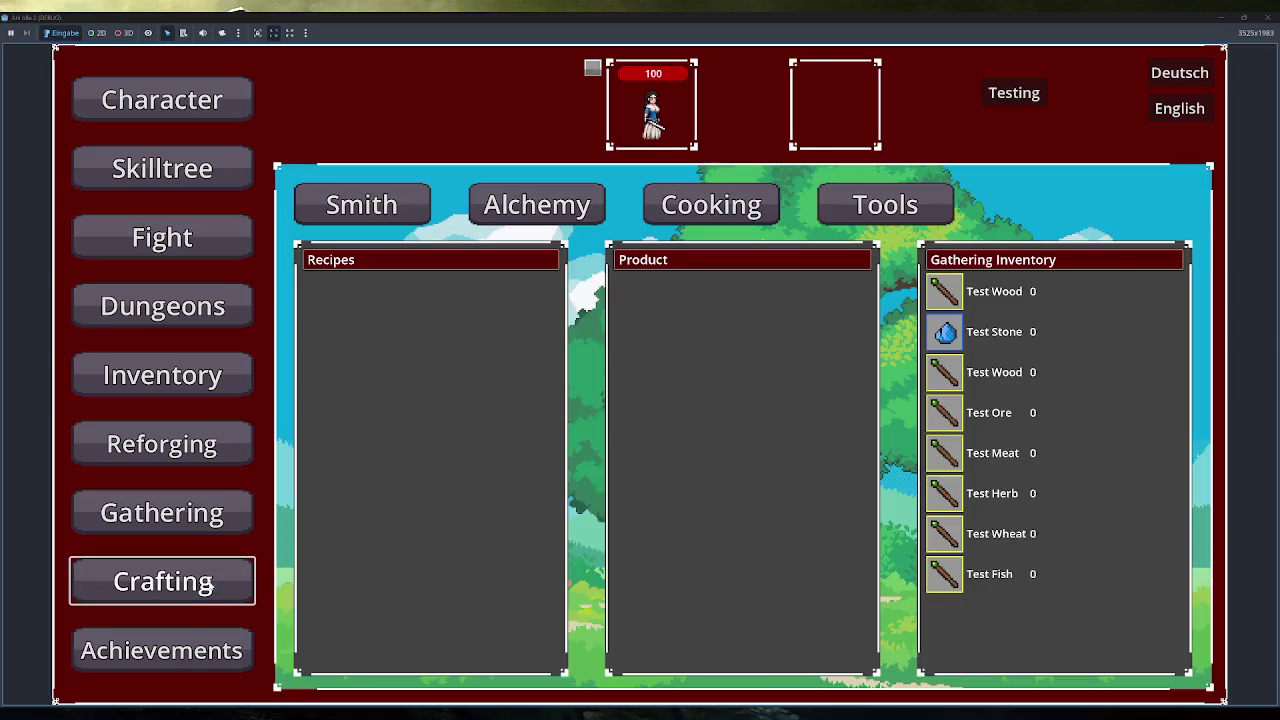
click(1267, 17)
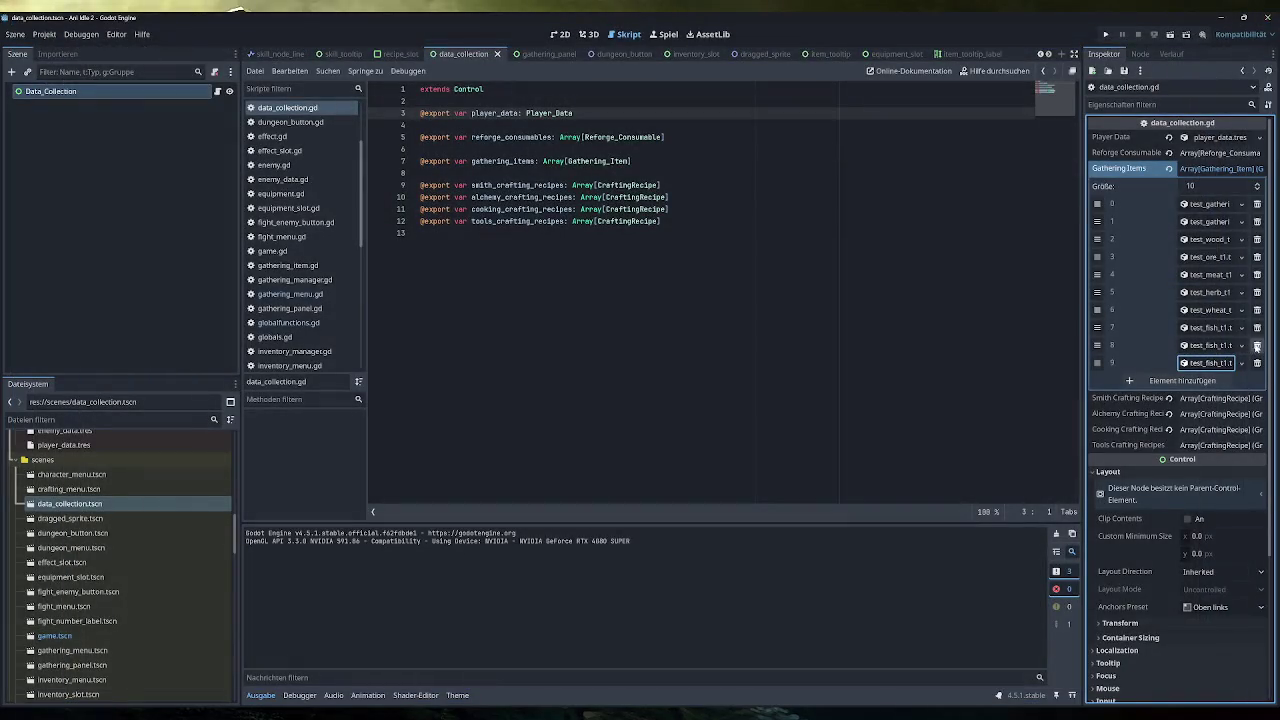
click(1257, 345)
click(1257, 345)
scroll(115, 536, up, 6)
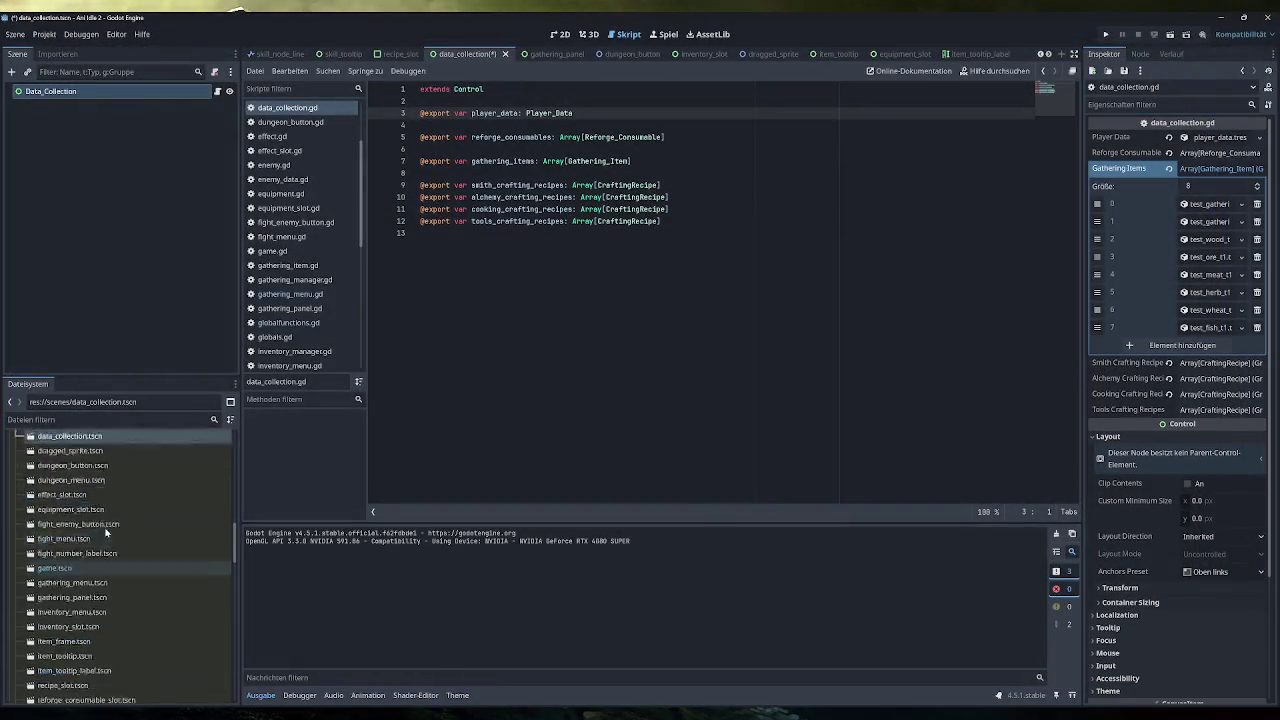
Duplicate test_fish_t1.tres as test_wood_t2.tres.
click(90, 510)
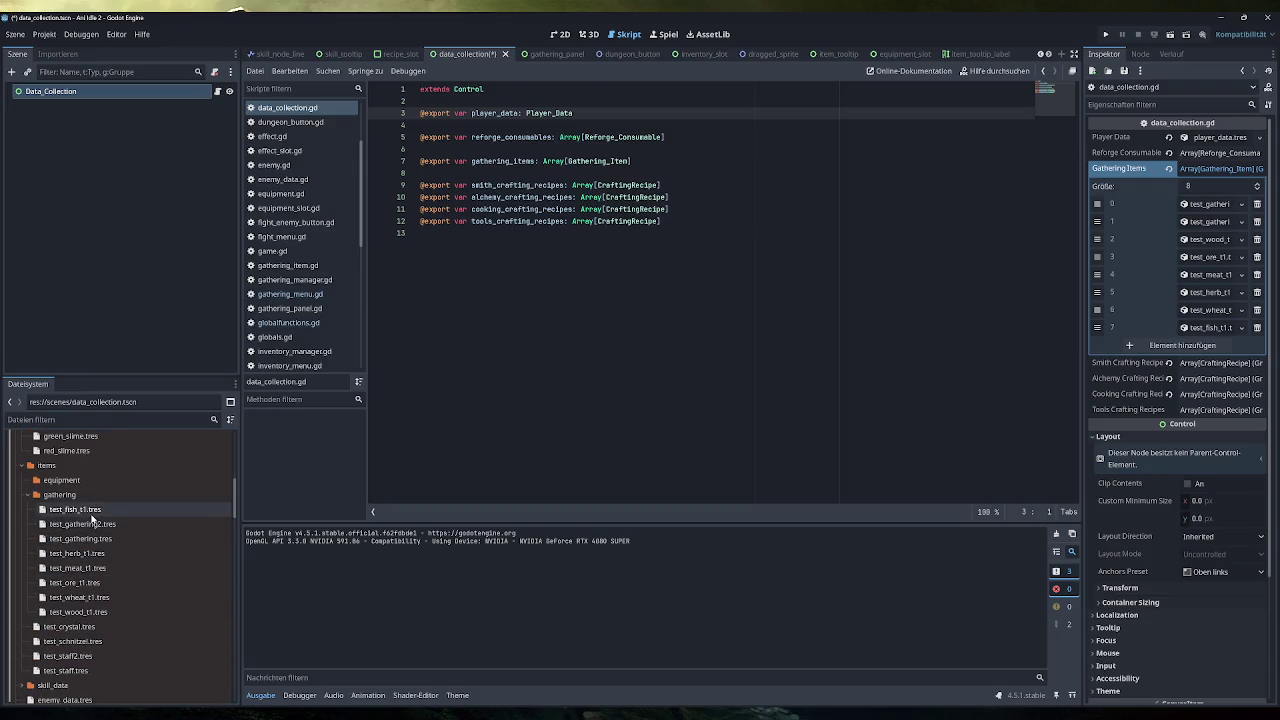
key(ctrl+d)
click(597, 358)
drag(606, 358, 584, 358)
text(wood_t2)
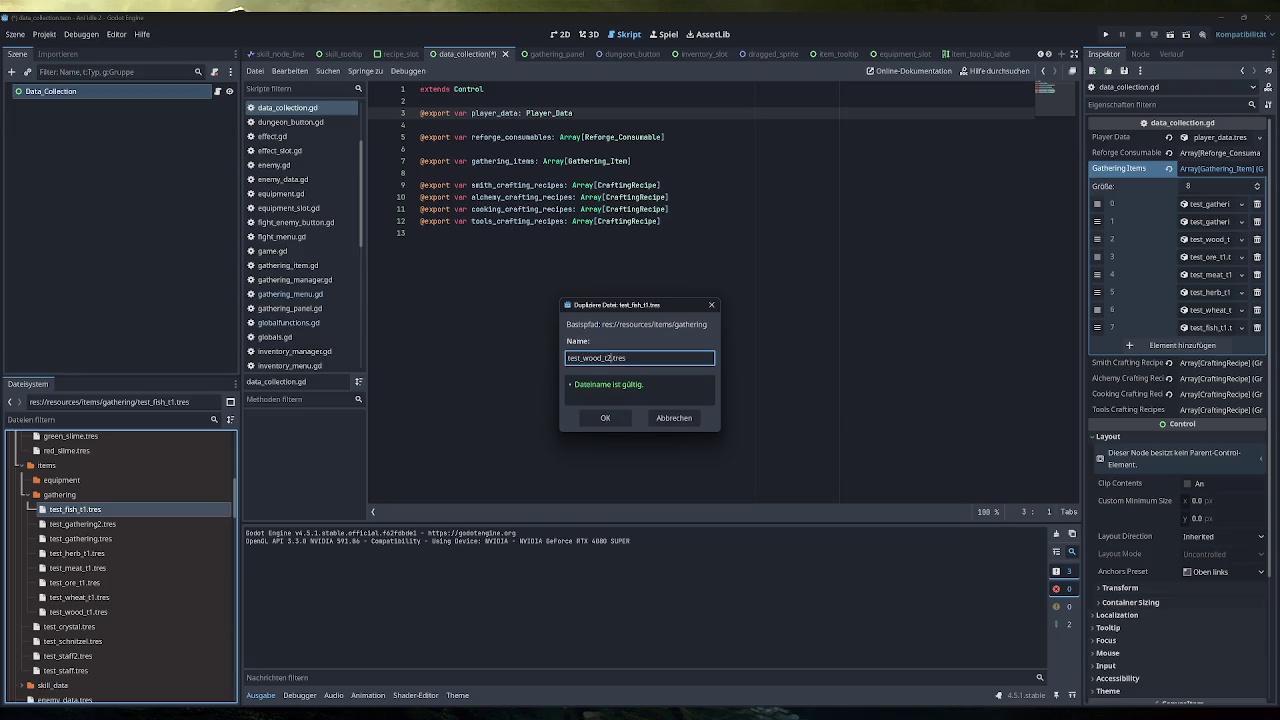
key(Return)
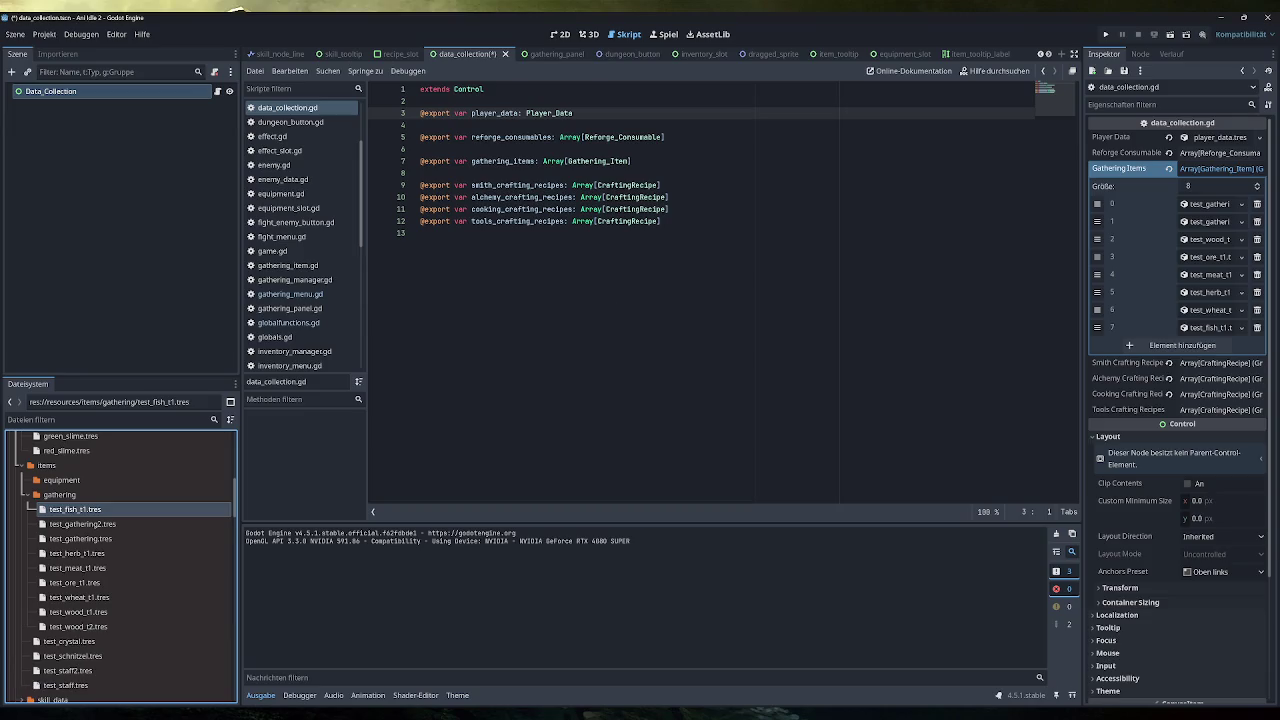
Rename the copy to test_fish_t2.tres and set its Name to Test Fish2.
click(95, 626)
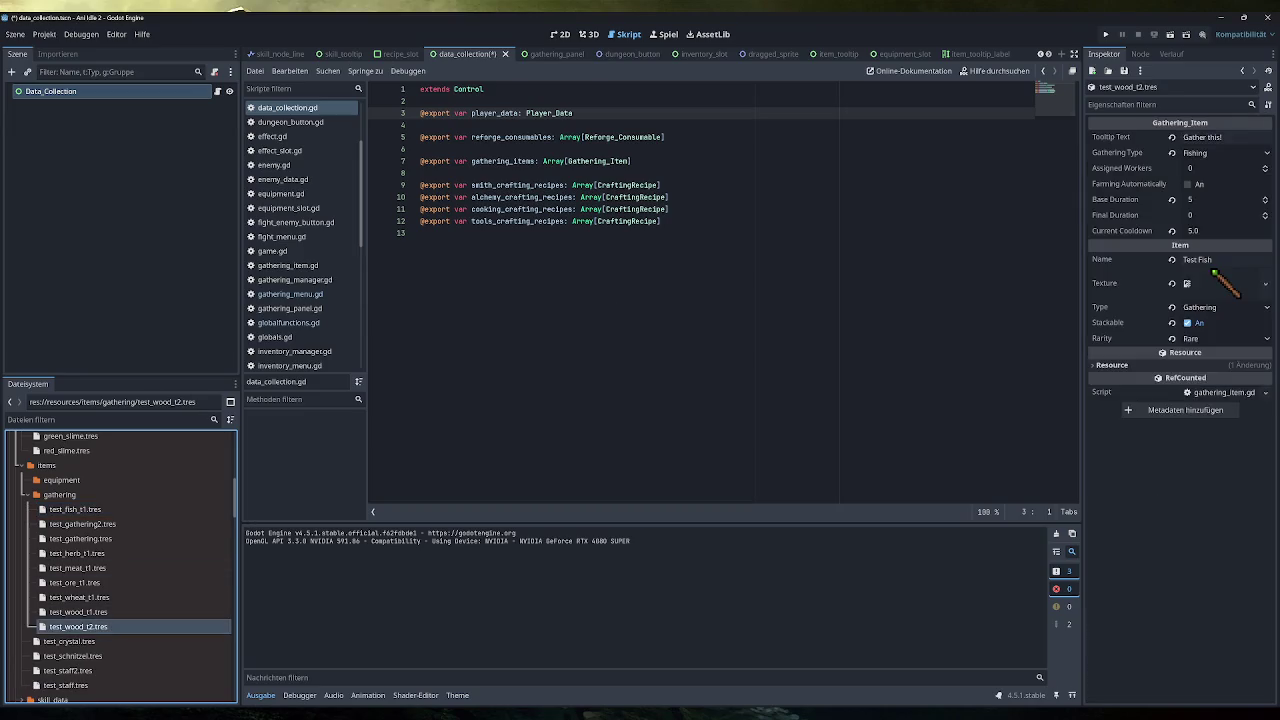
right_click(90, 624)
click(125, 588)
key(BackSpace)
key(BackSpace)
key(BackSpace)
key(BackSpace)
text(fish_t2.tres)
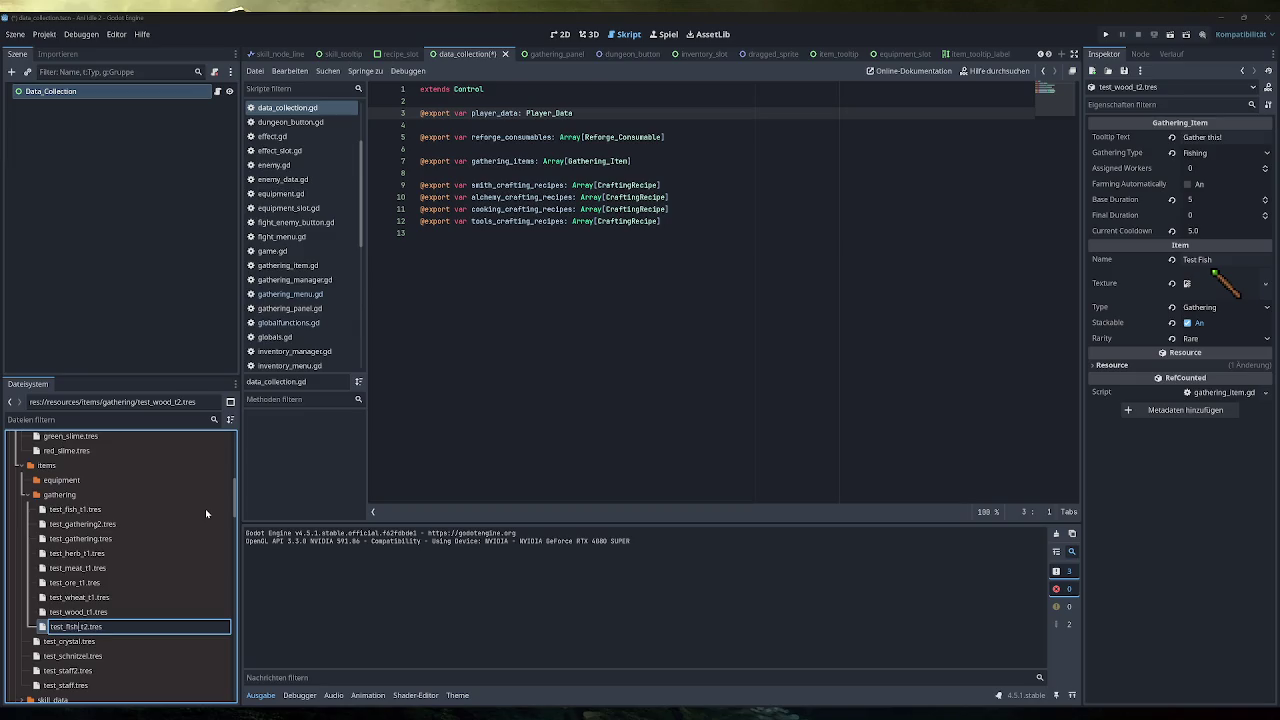
key(Return)
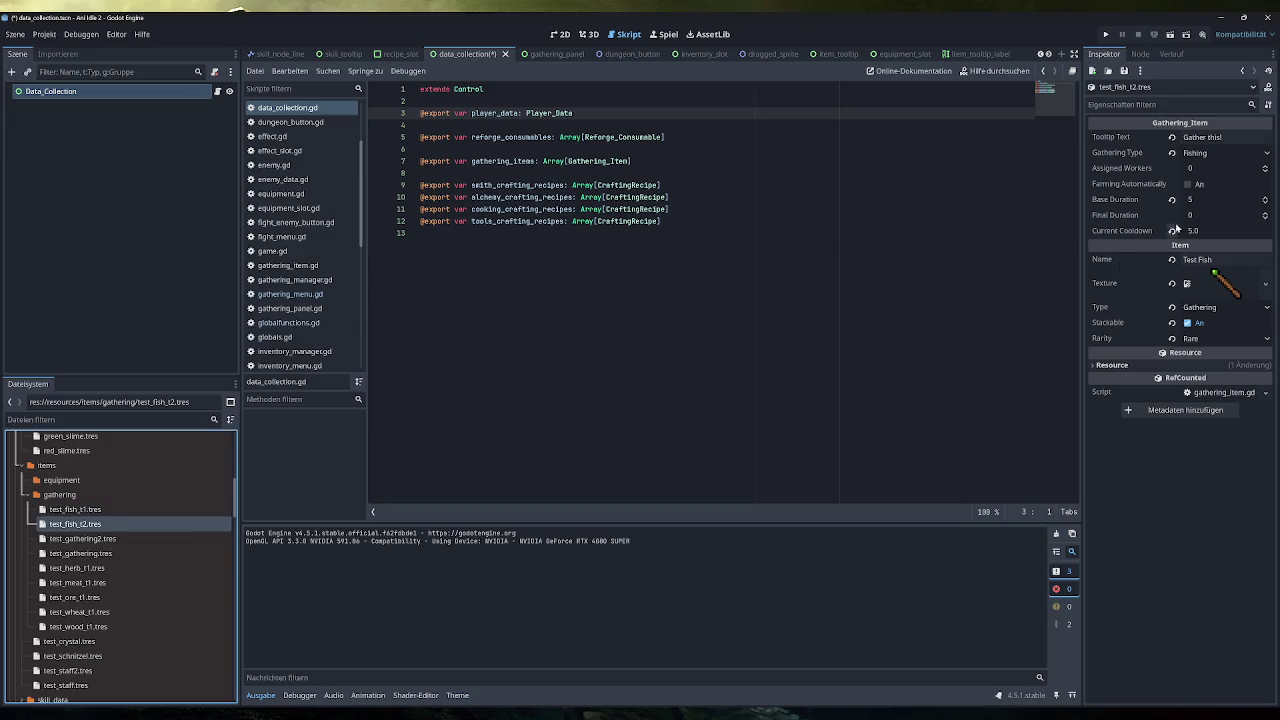
click(1210, 259)
text(2)
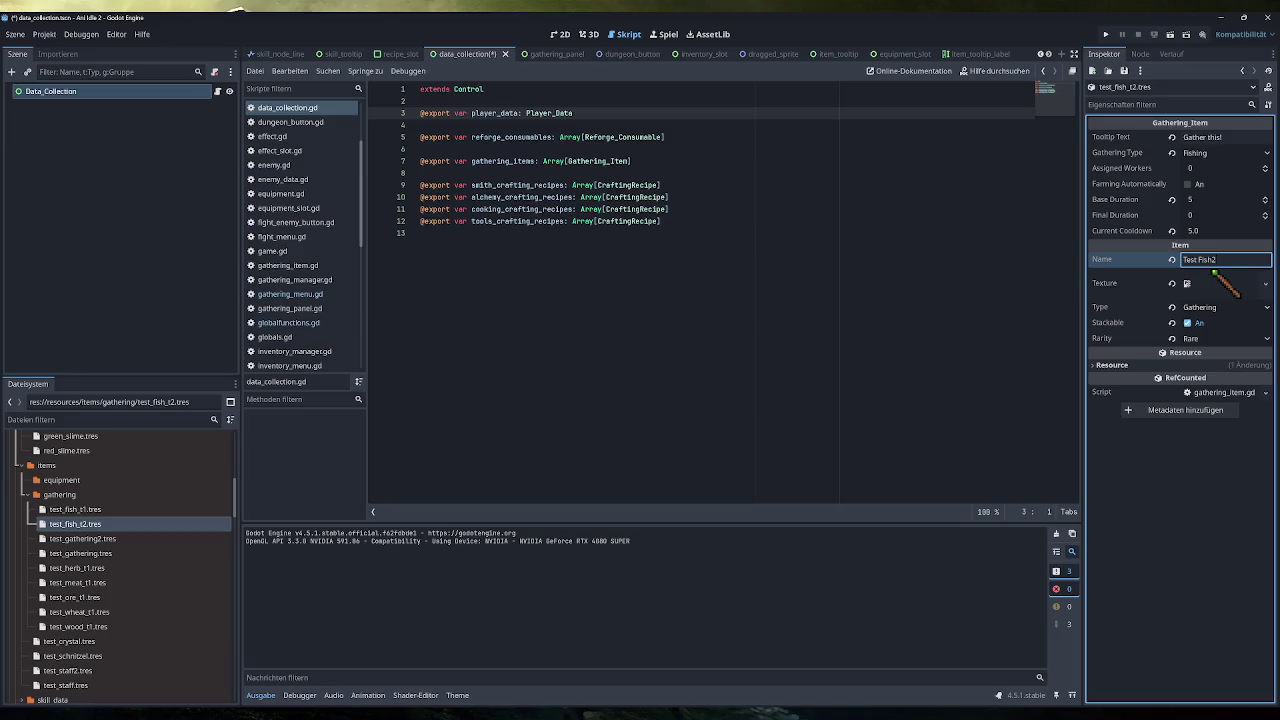
Duplicate it as test_fish_t3.tres, set its Name to Test Fish3, and save.
click(110, 524)
key(ctrl+d)
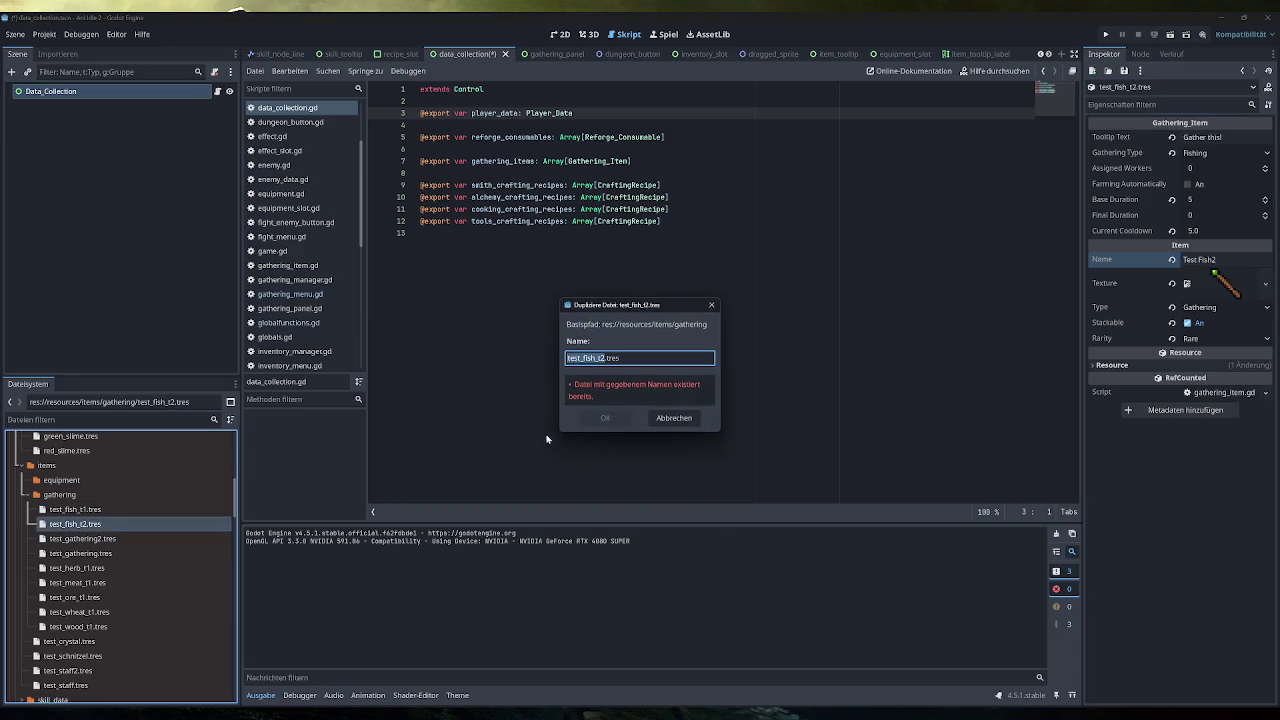
key(Right)
key(BackSpace)
text(3)
key(Return)
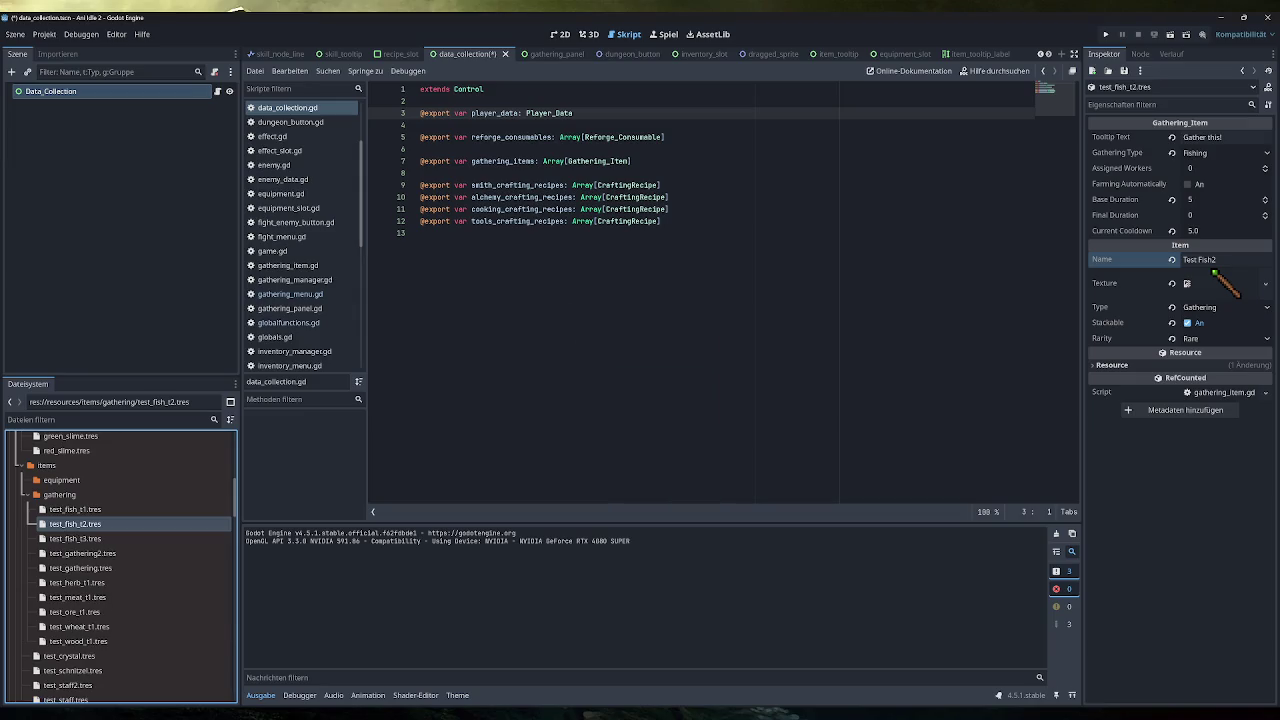
click(75, 538)
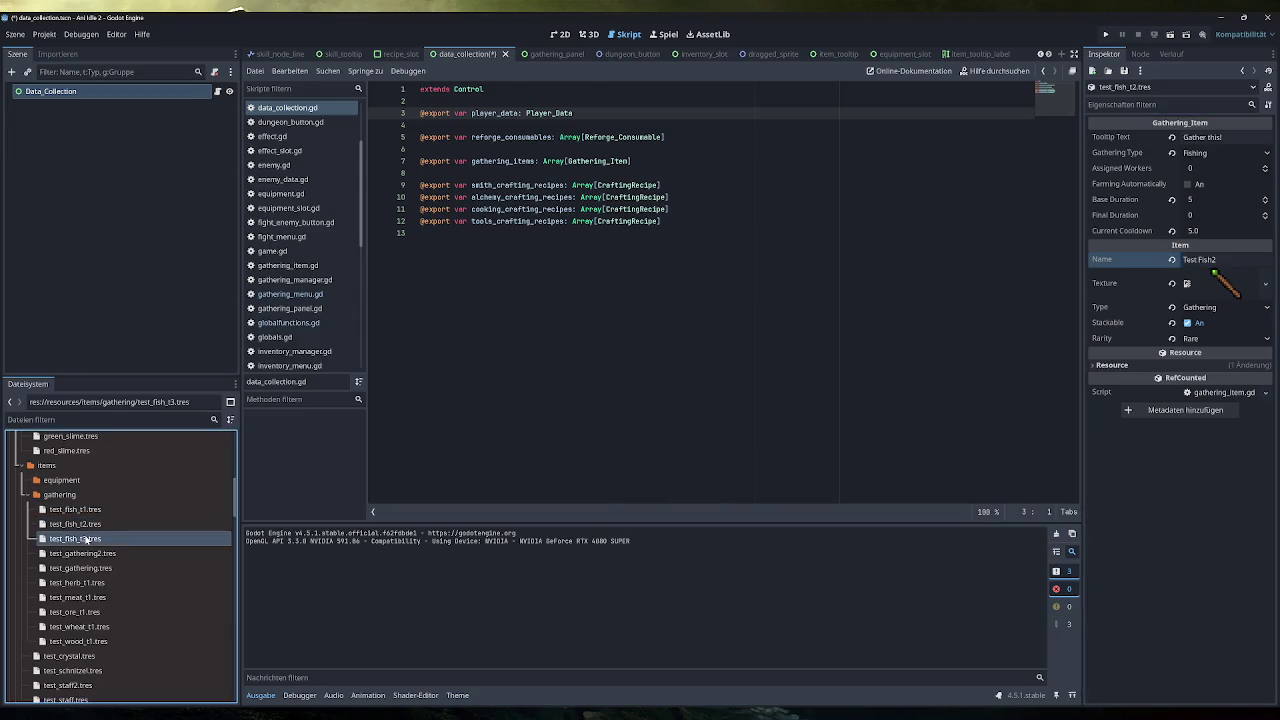
click(1198, 259)
key(BackSpace)
text(3)
key(ctrl+s)
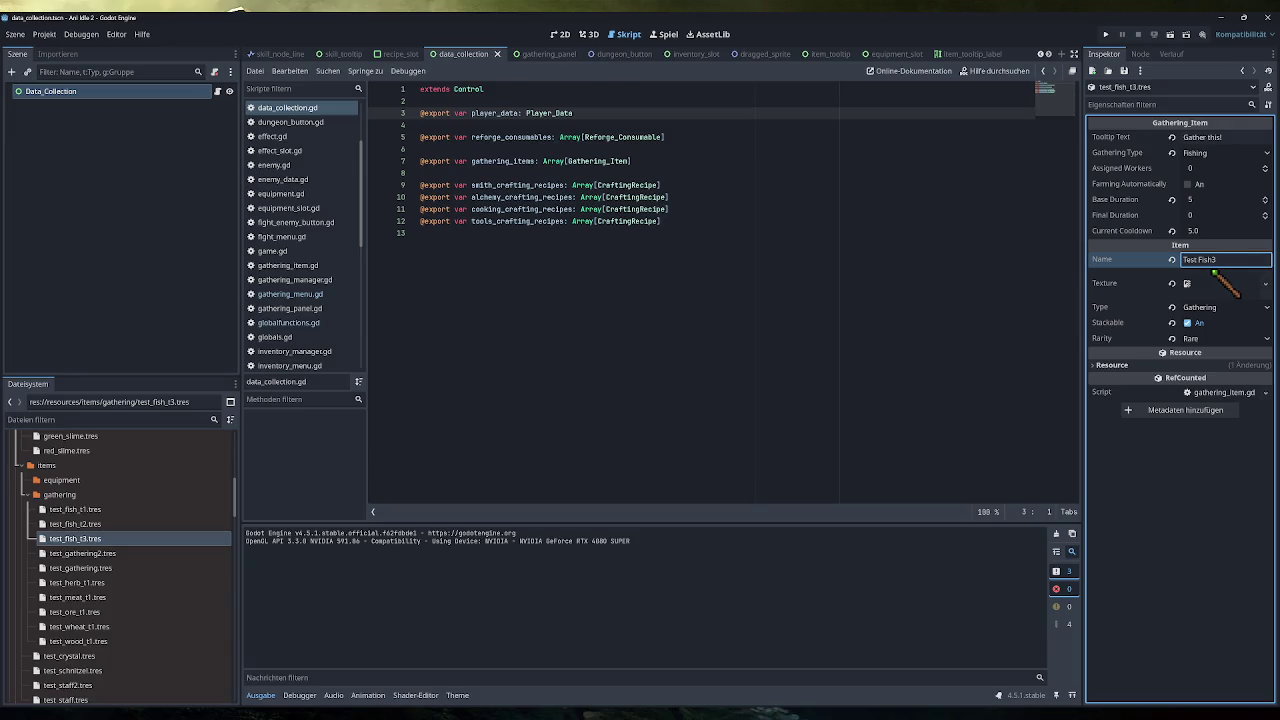
click(86, 90)
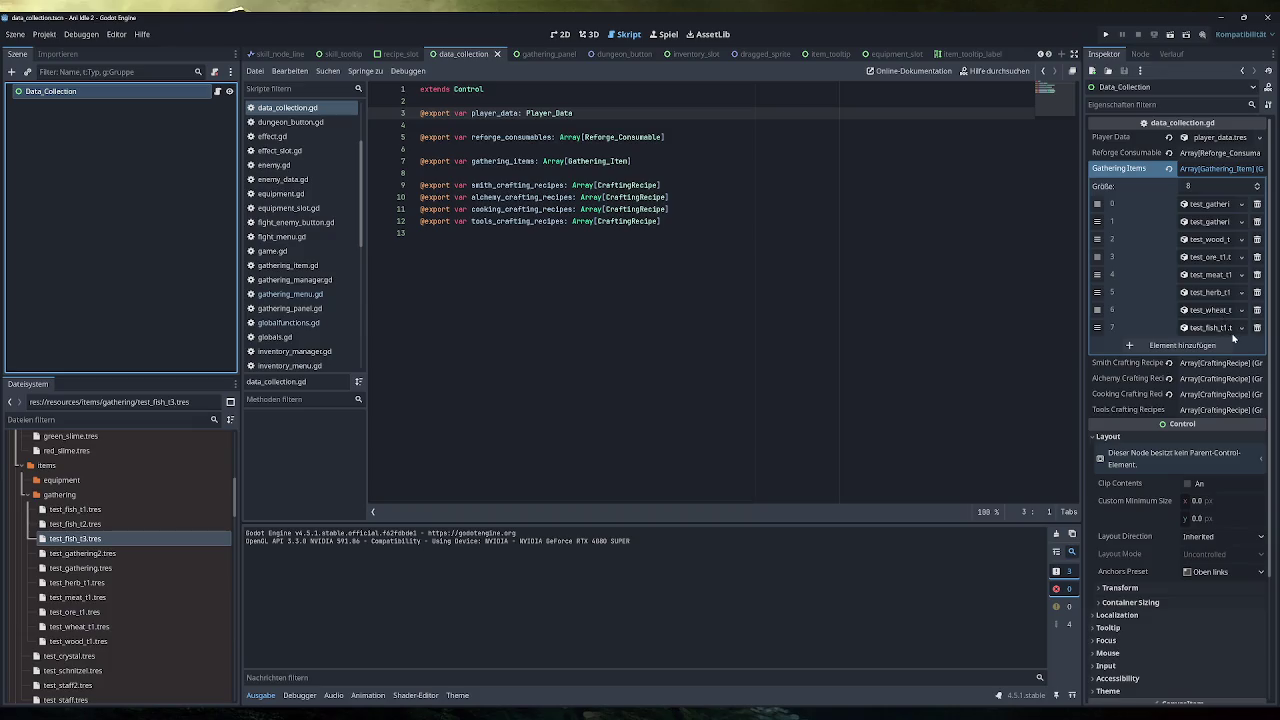
Add two Gathering Items slots holding test_fish_t2.tres and test_fish_t3.tres, then run the game.
click(1228, 345)
click(1195, 363)
click(1200, 345)
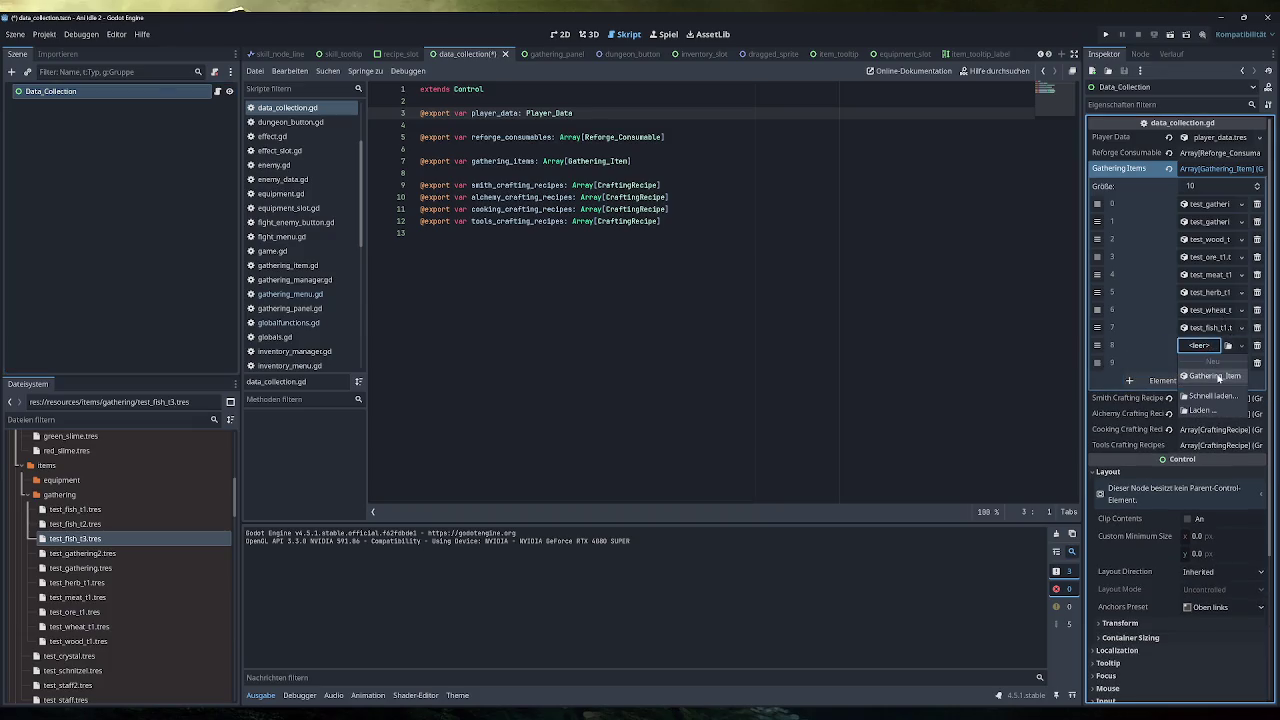
click(1212, 396)
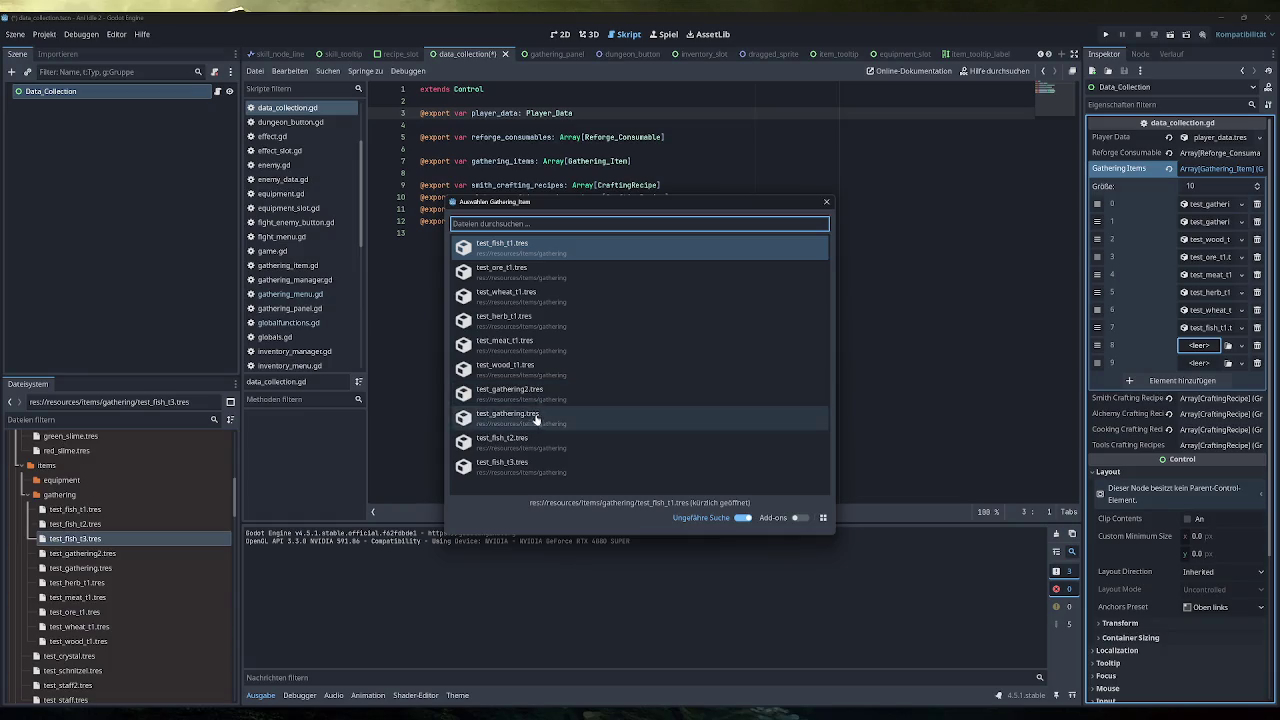
click(537, 444)
click(1219, 362)
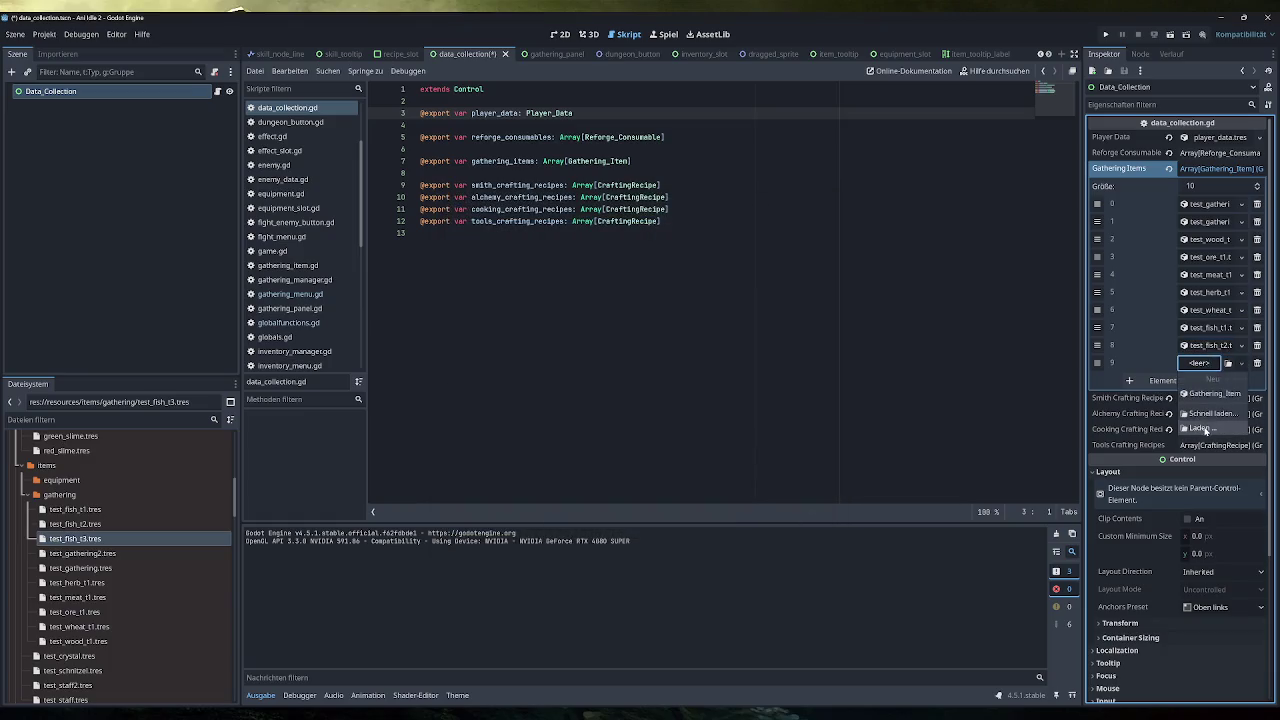
click(1212, 396)
click(521, 443)
key(F5)
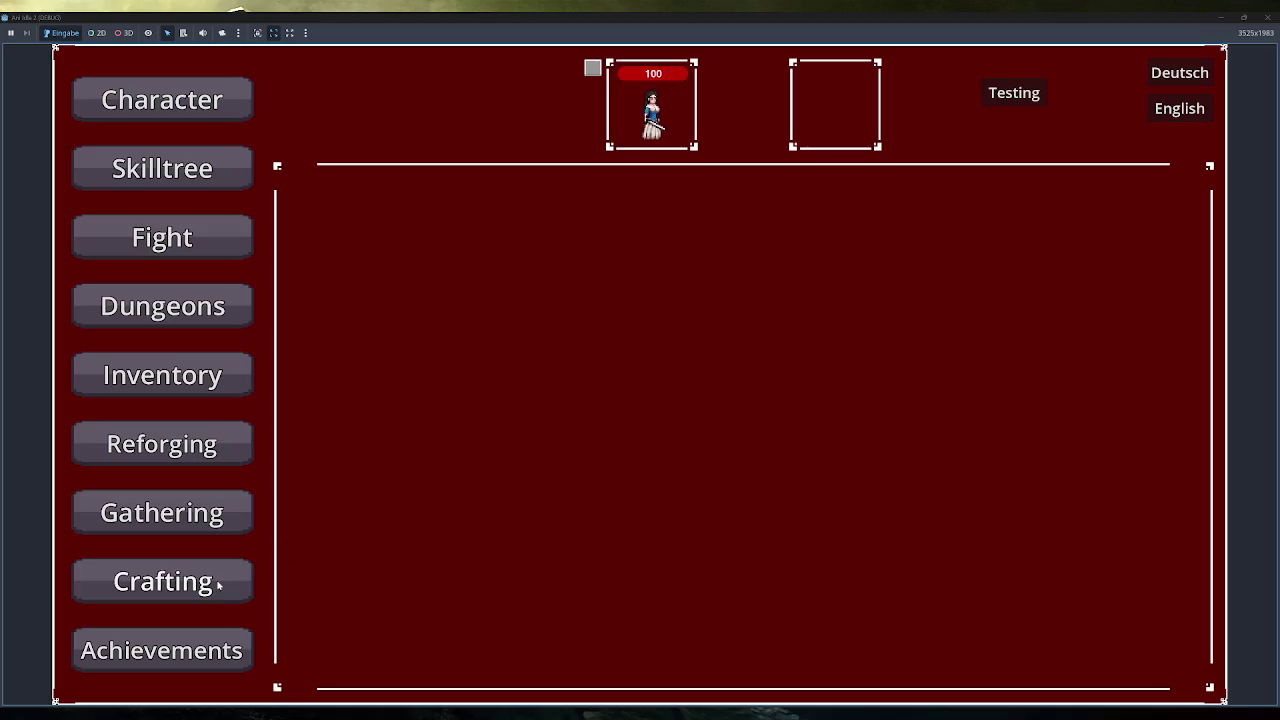
Check the new fish tooltips on the in-game Crafting screen, then close the game.
click(209, 582)
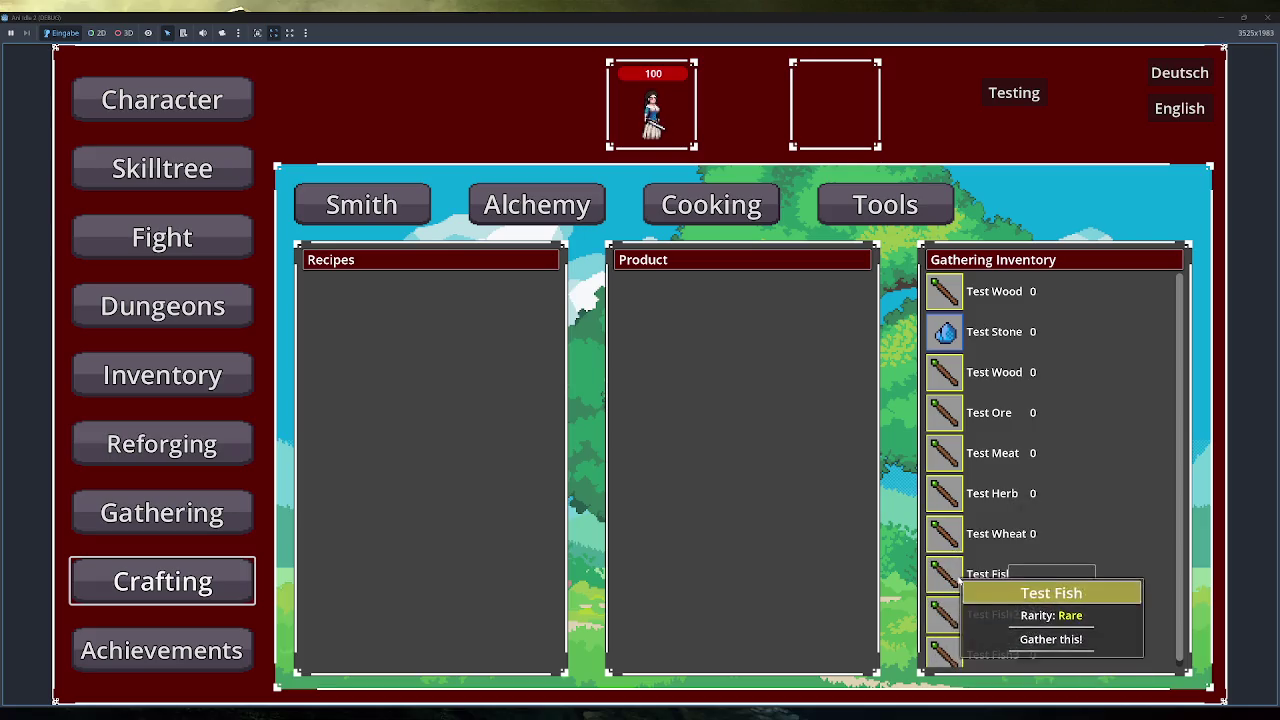
click(1265, 17)
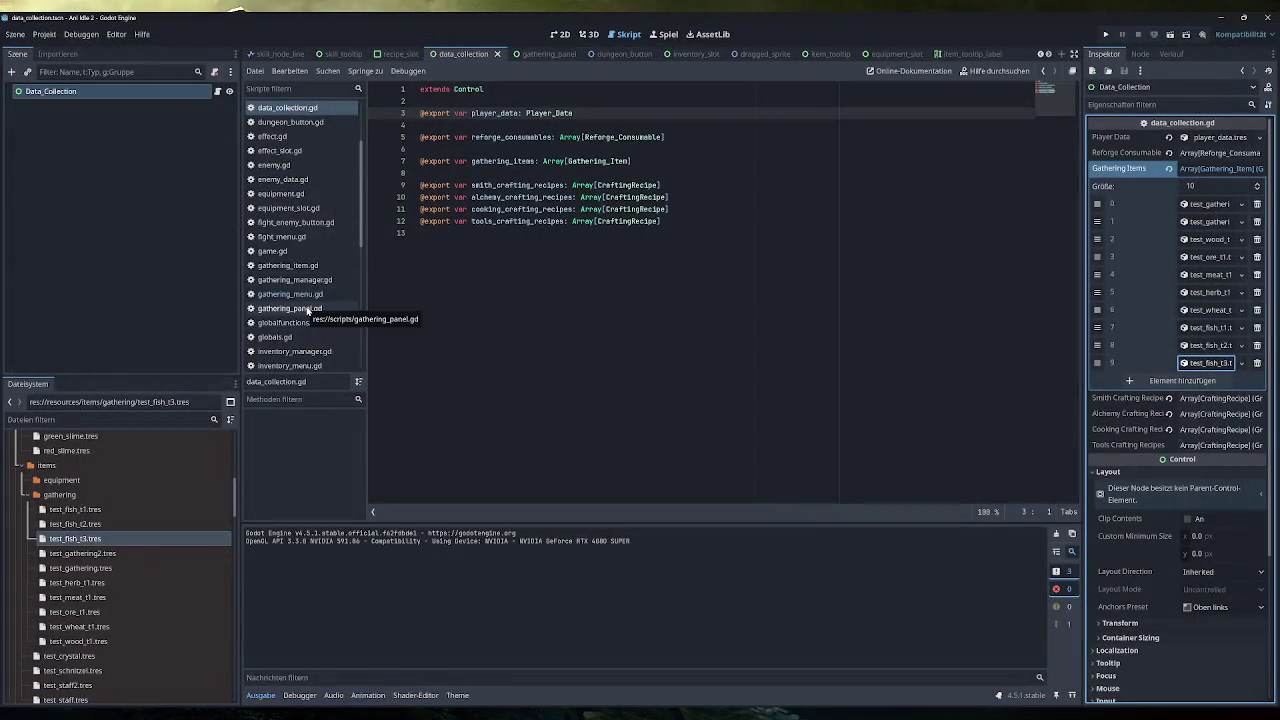
Delete the - 15 from item_frame.gd line 34 and test the Crafting tooltip in-game.
scroll(305, 245, down, 5)
click(285, 221)
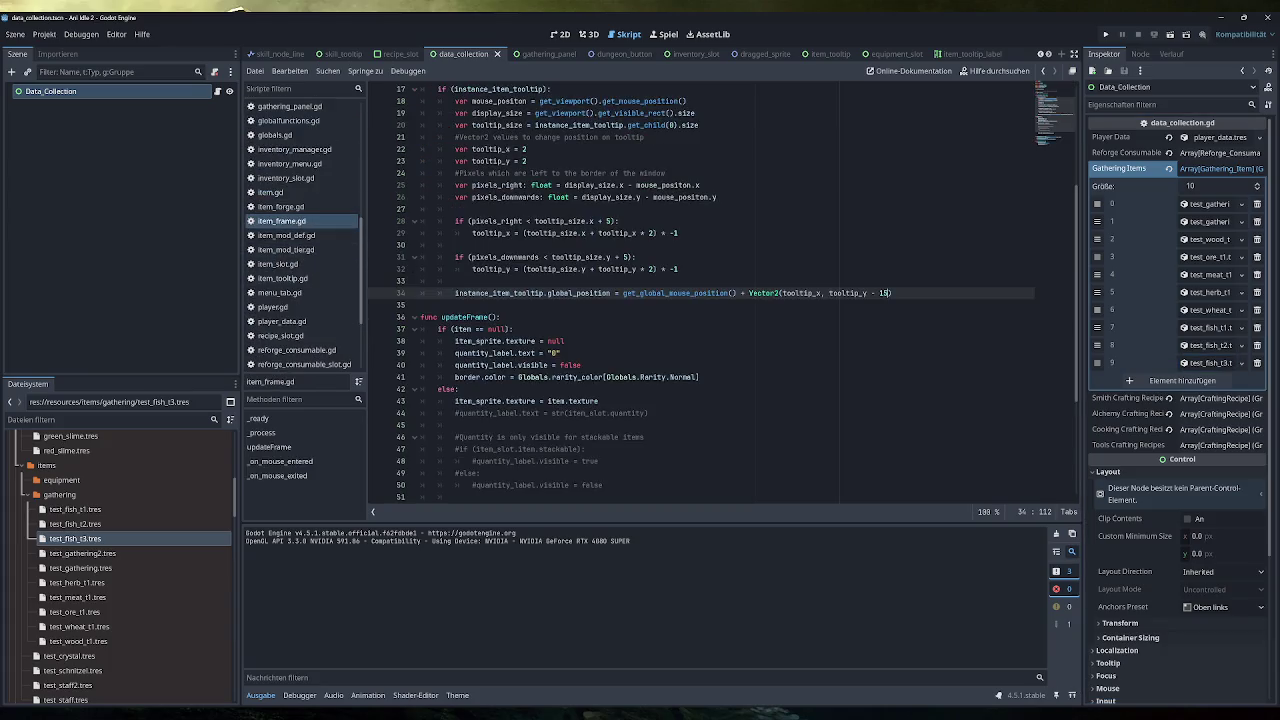
key(BackSpace)
key(BackSpace)
key(BackSpace)
click(1106, 34)
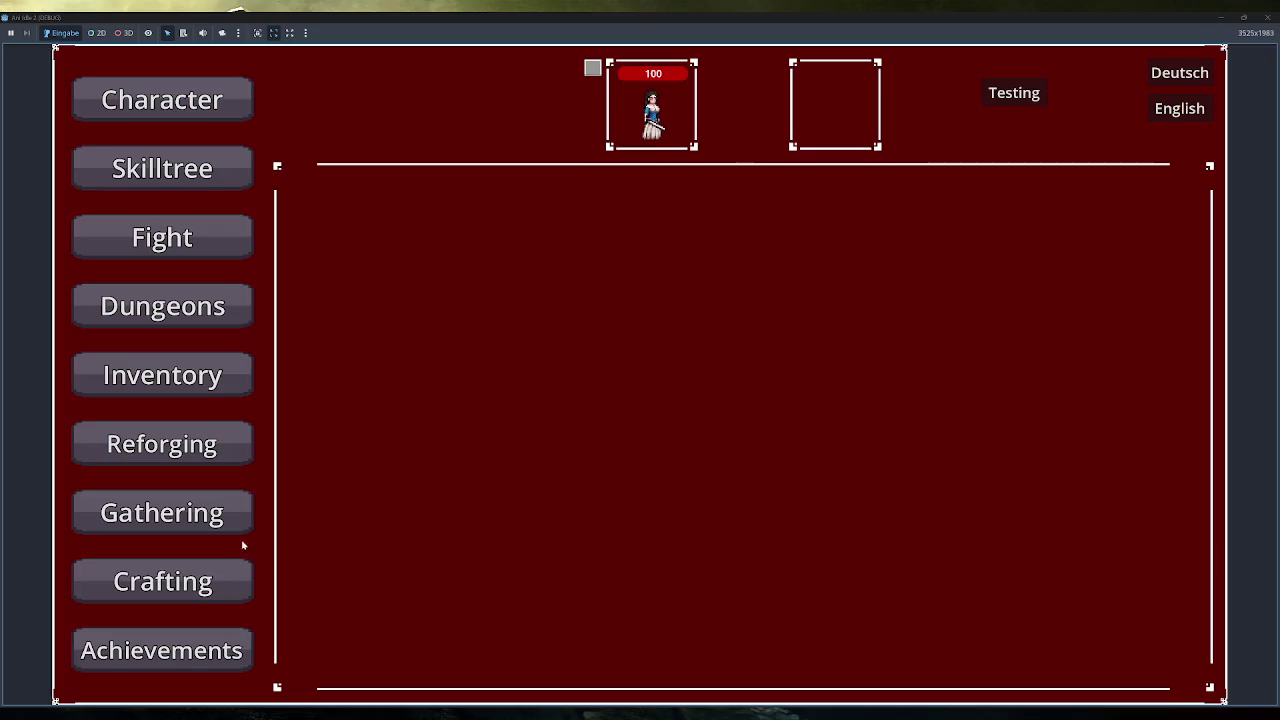
click(162, 576)
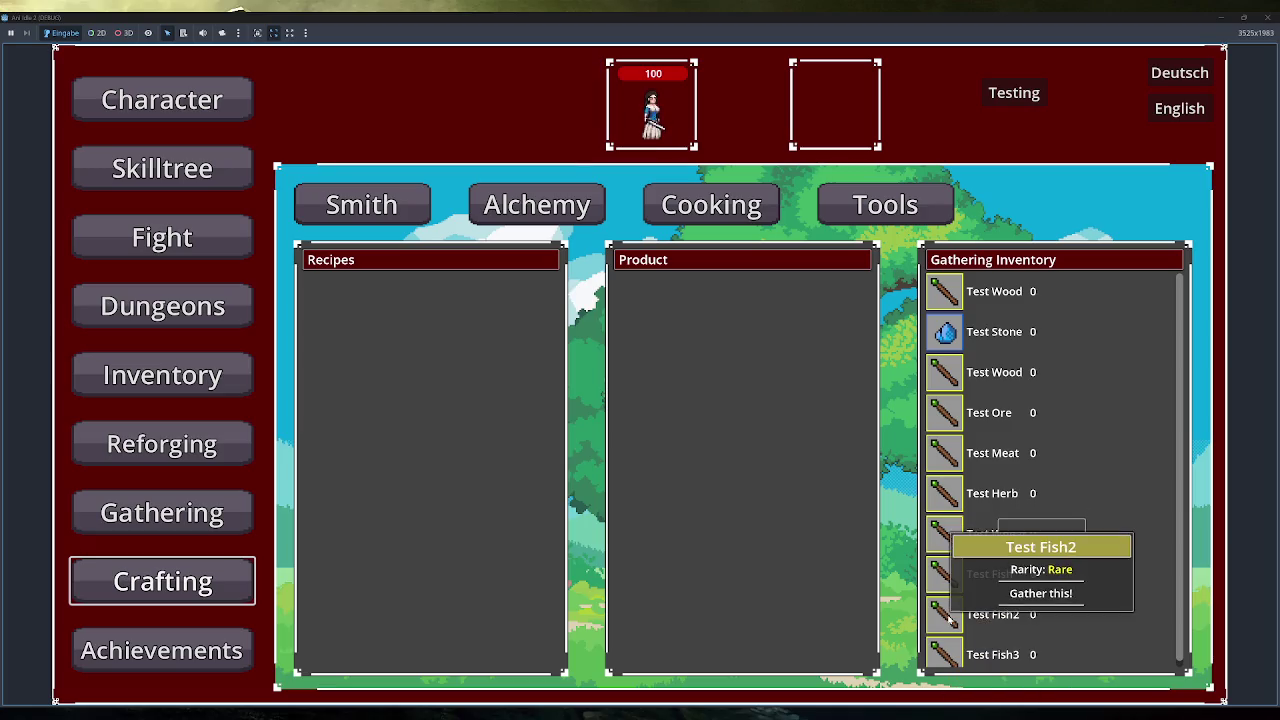
click(1266, 17)
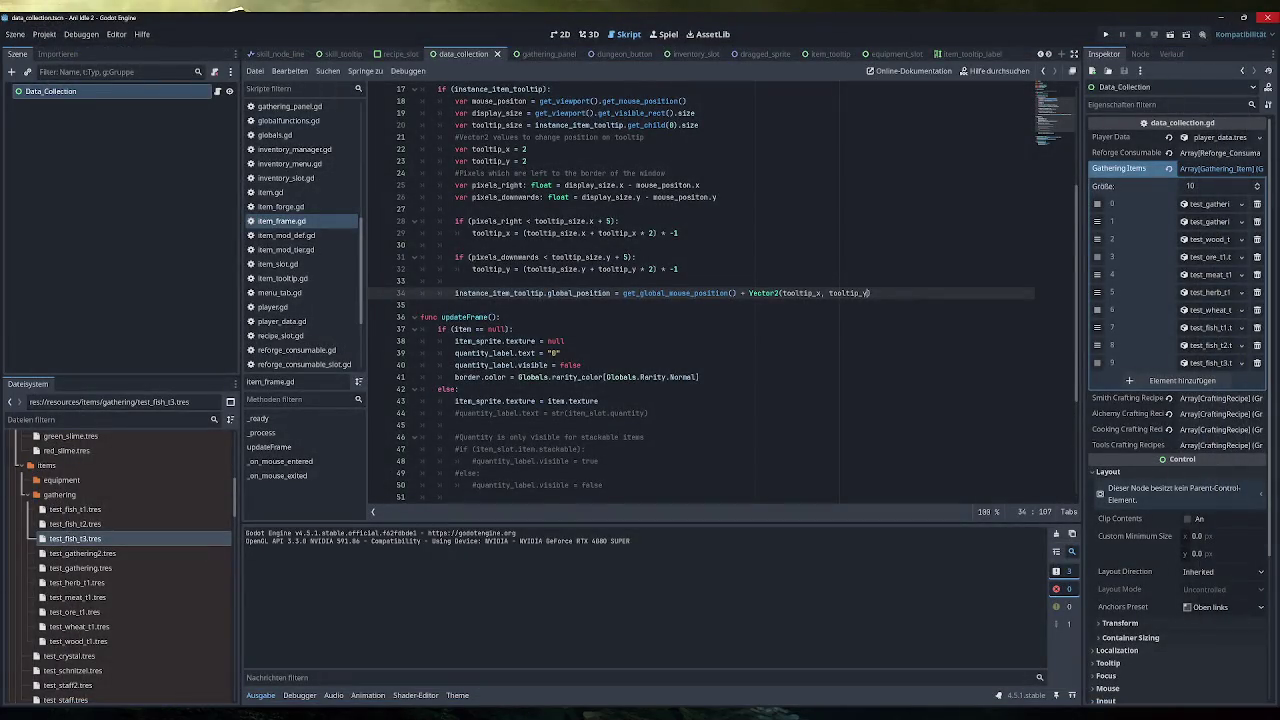
Add a #Correction comment and declare var correction_y: float = -15 after line 26.
scroll(720, 293, up, 1)
click(717, 233)
key(Return)
text(#Correction)
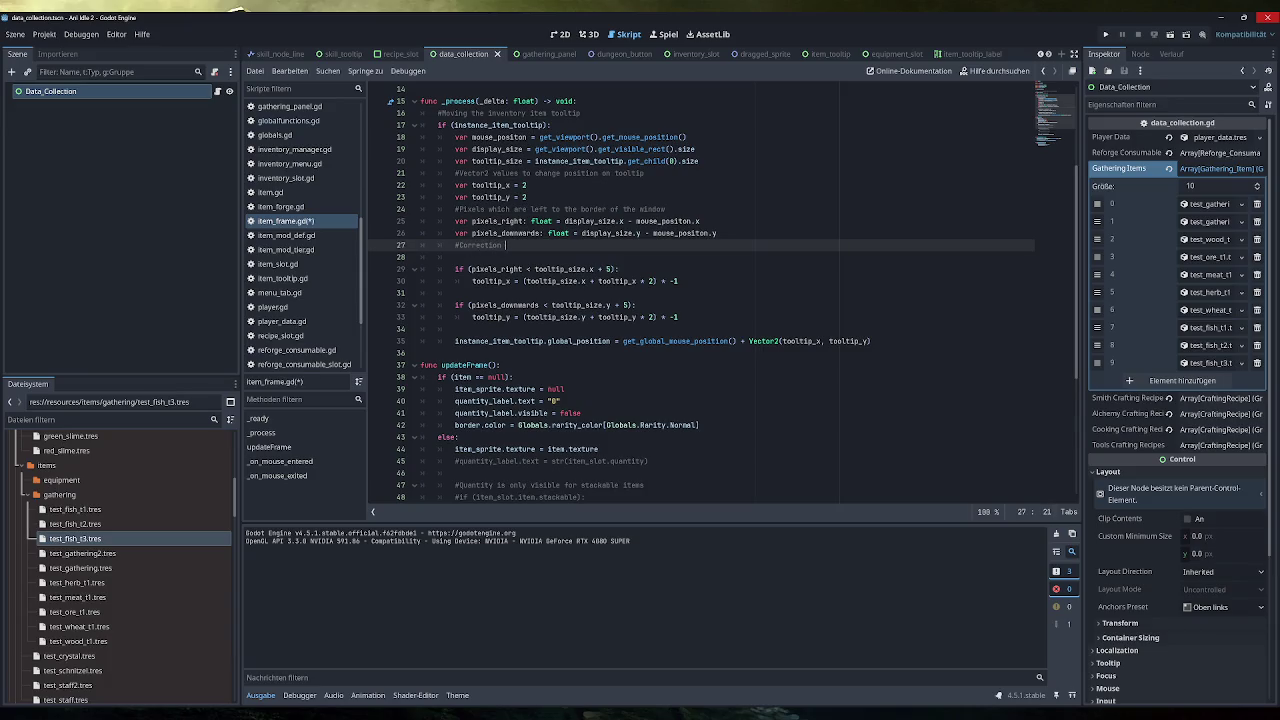
key(Return)
text(var)
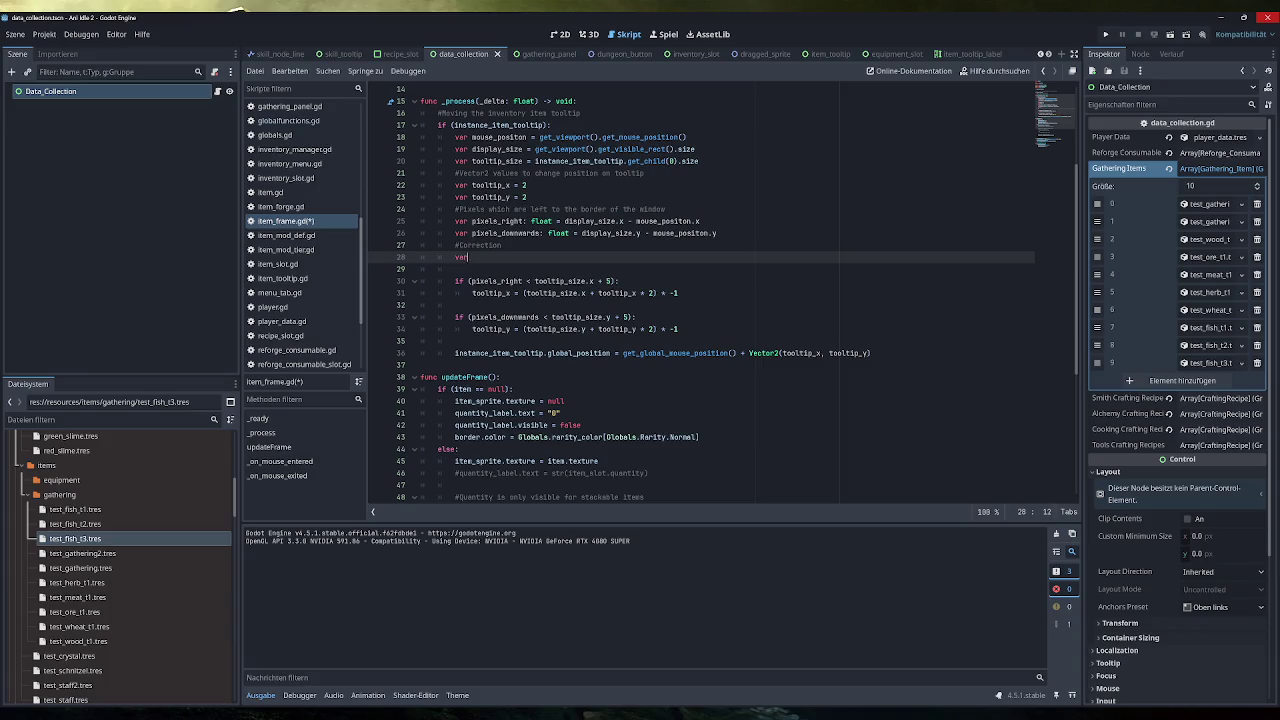
text( correction_)
text(y)
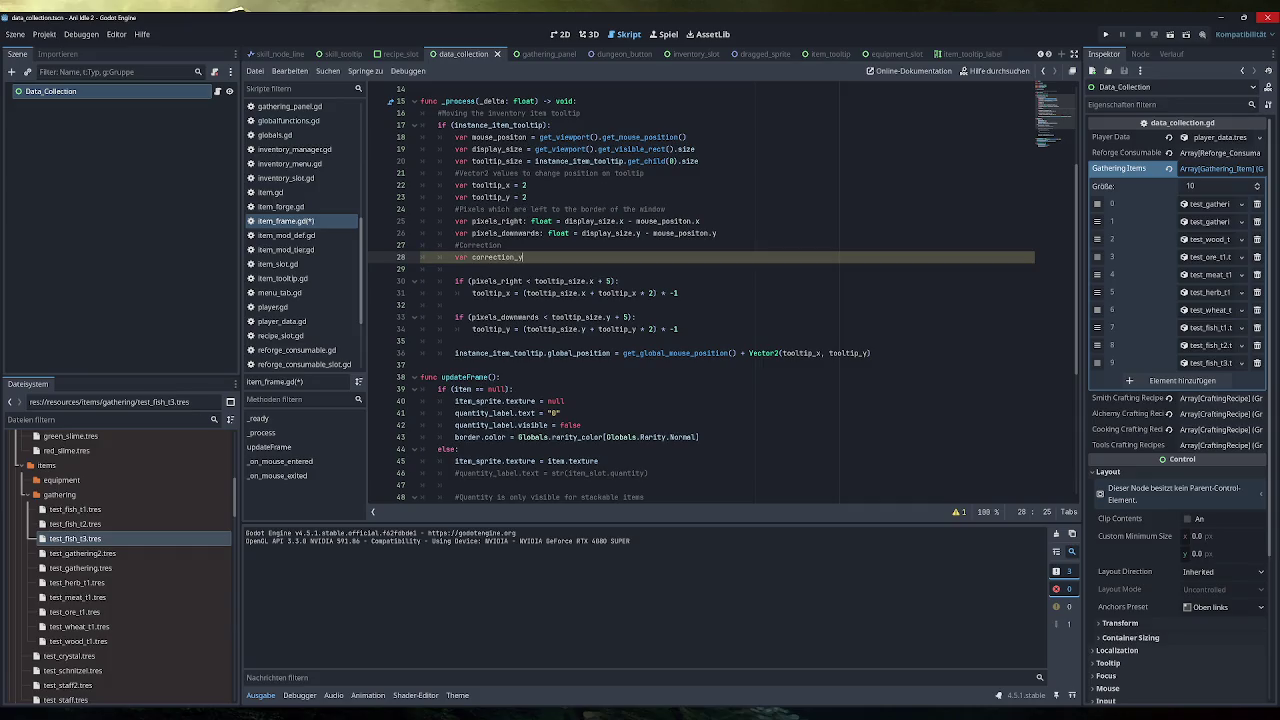
text(: float)
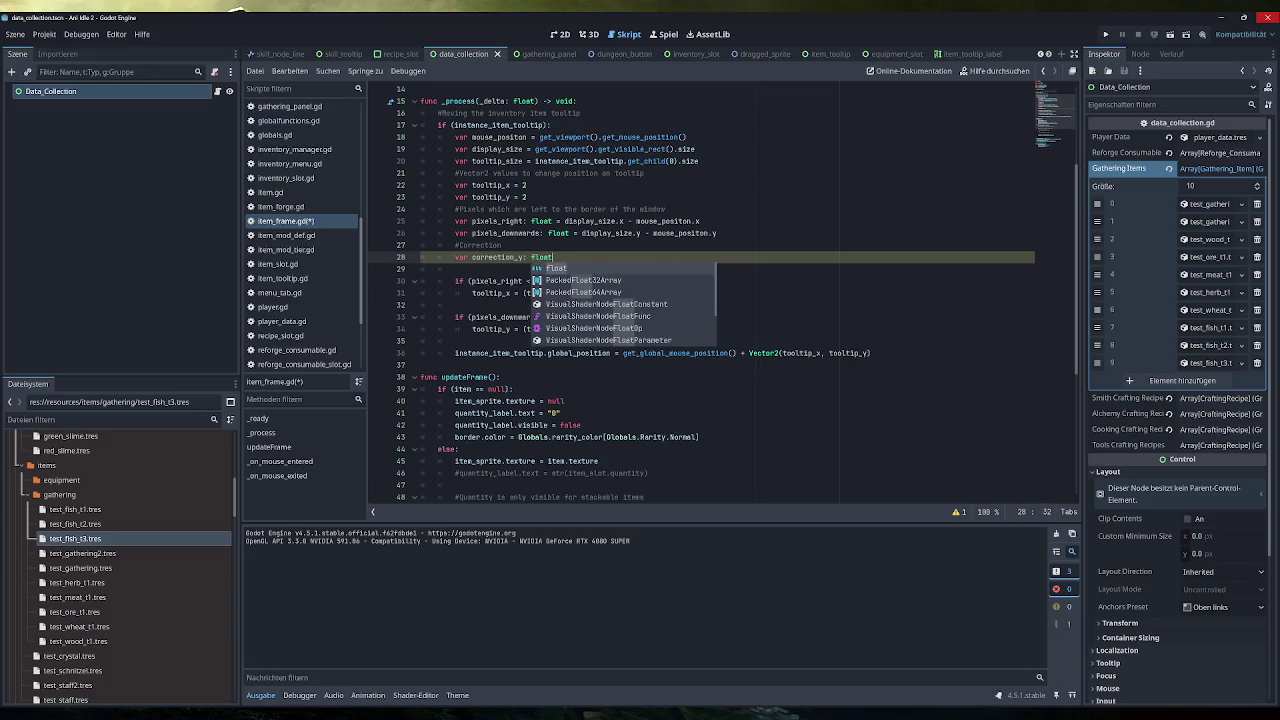
text( =)
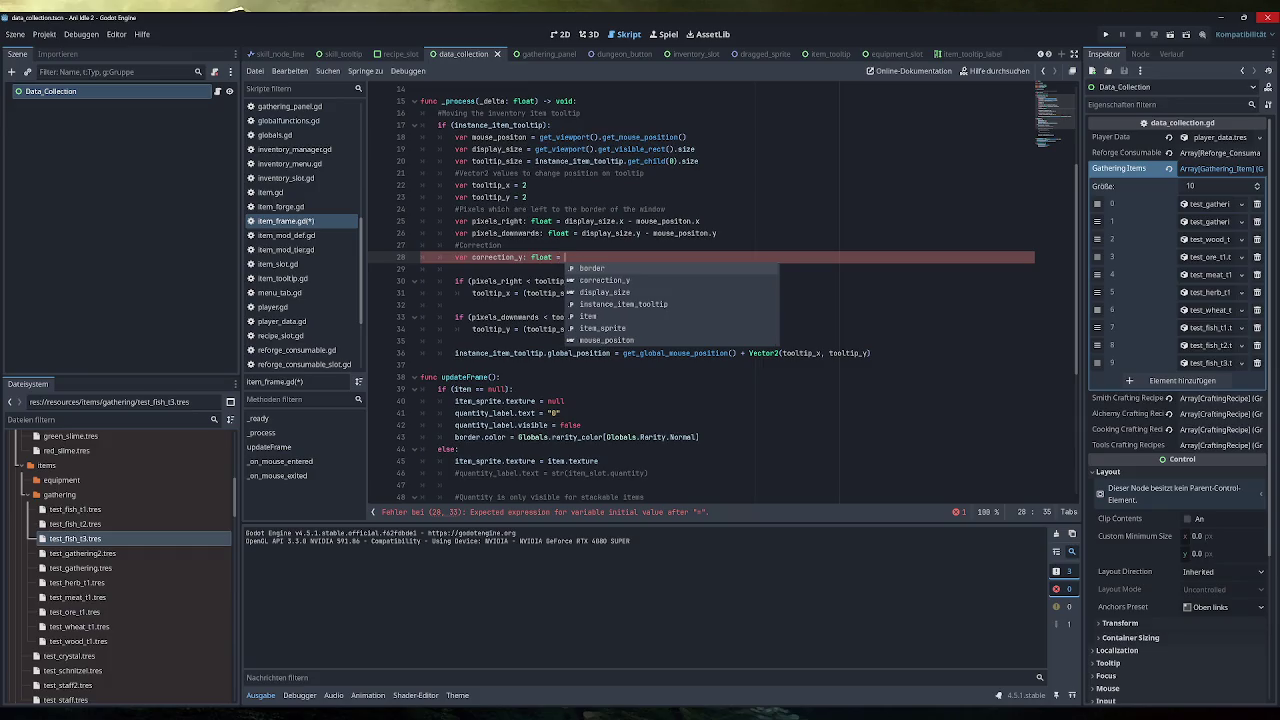
key(Escape)
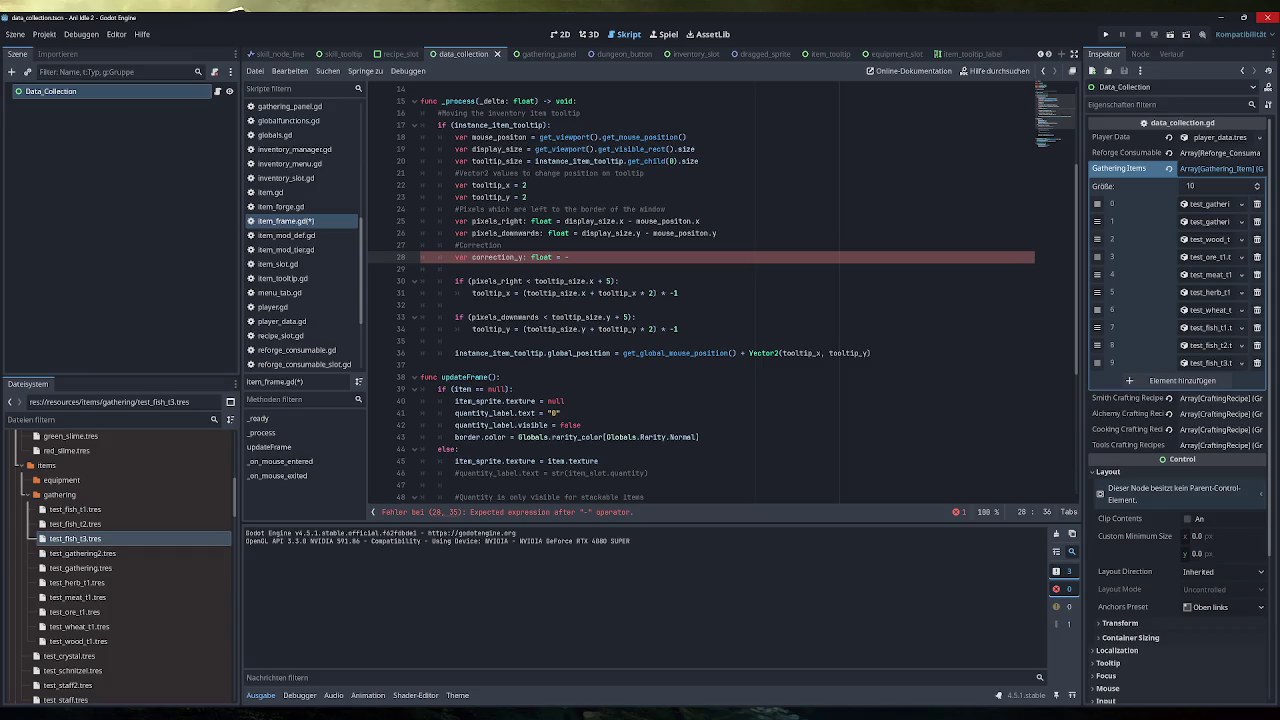
text(15)
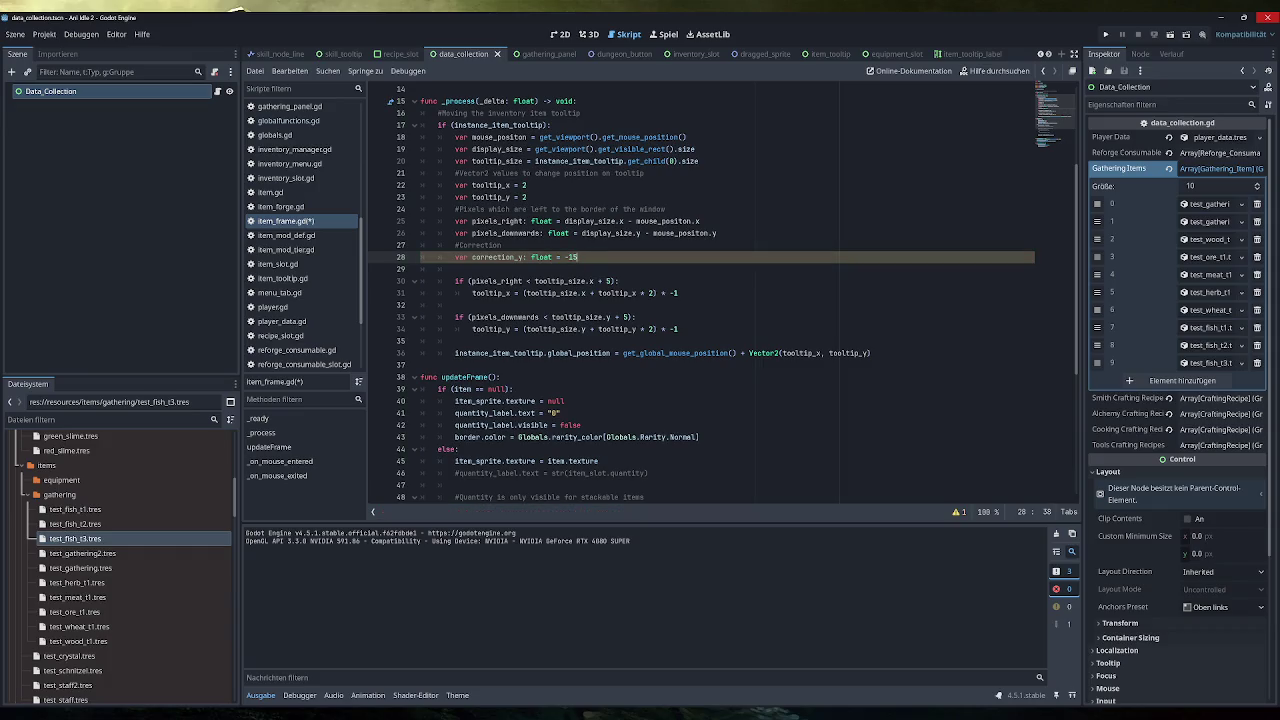
Add + correction_y to the tooltip's y term and put correction_y in the bottom-edge branch.
click(868, 353)
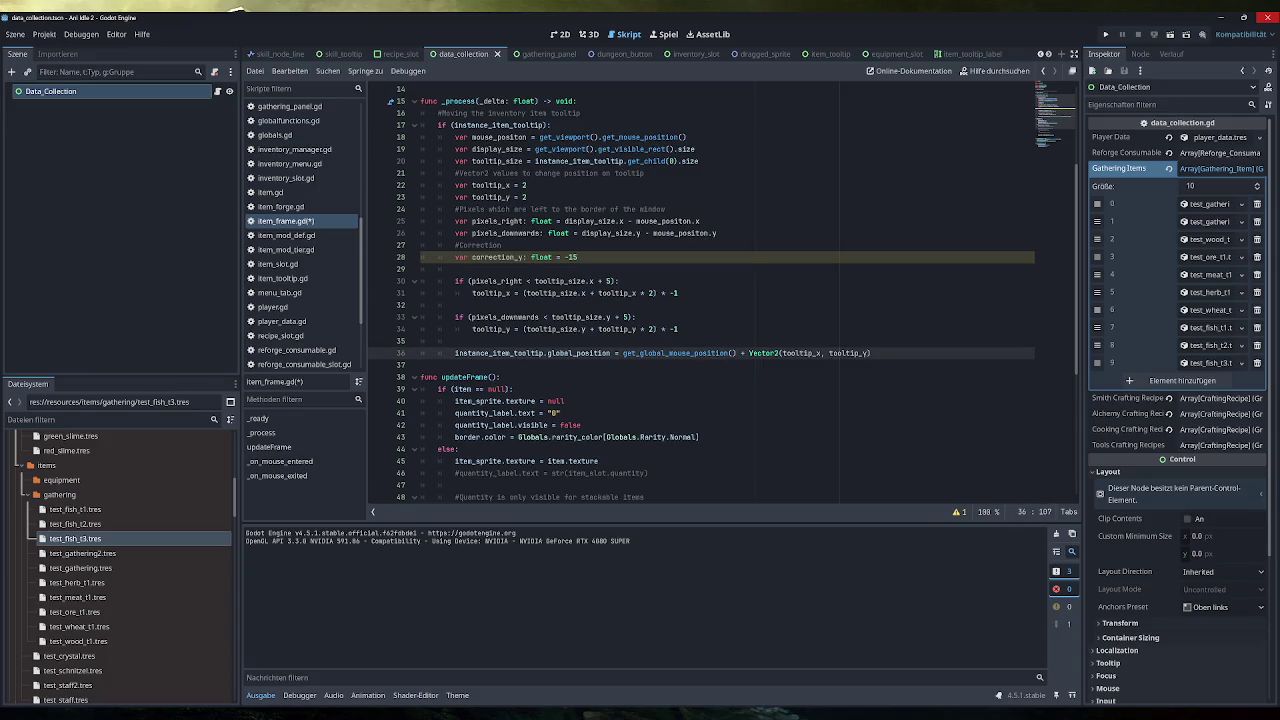
text(+ )
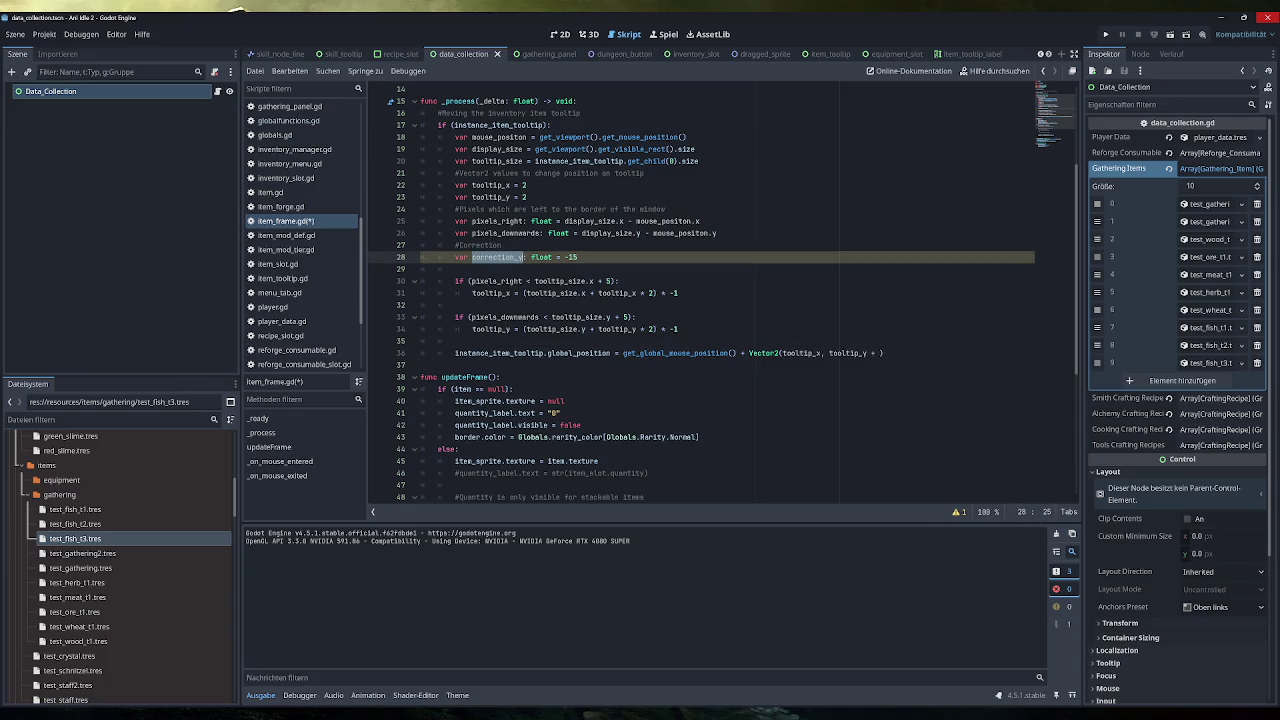
text(correction_y)
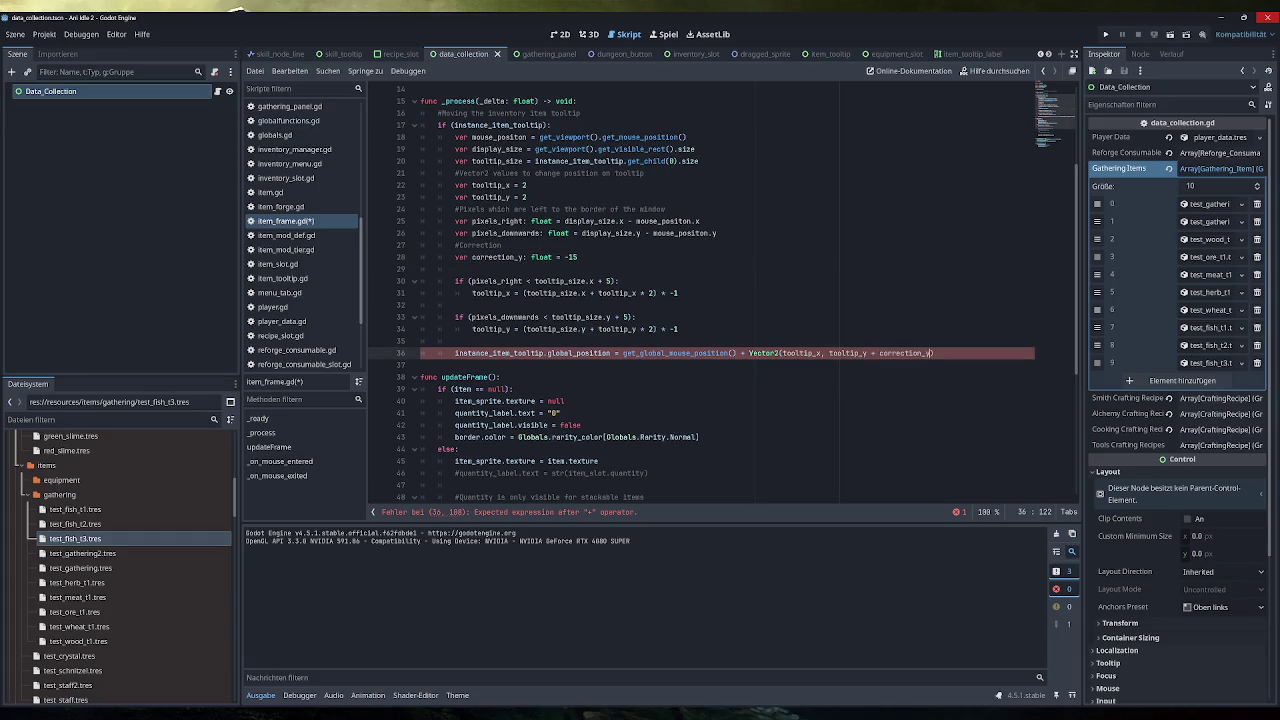
click(455, 305)
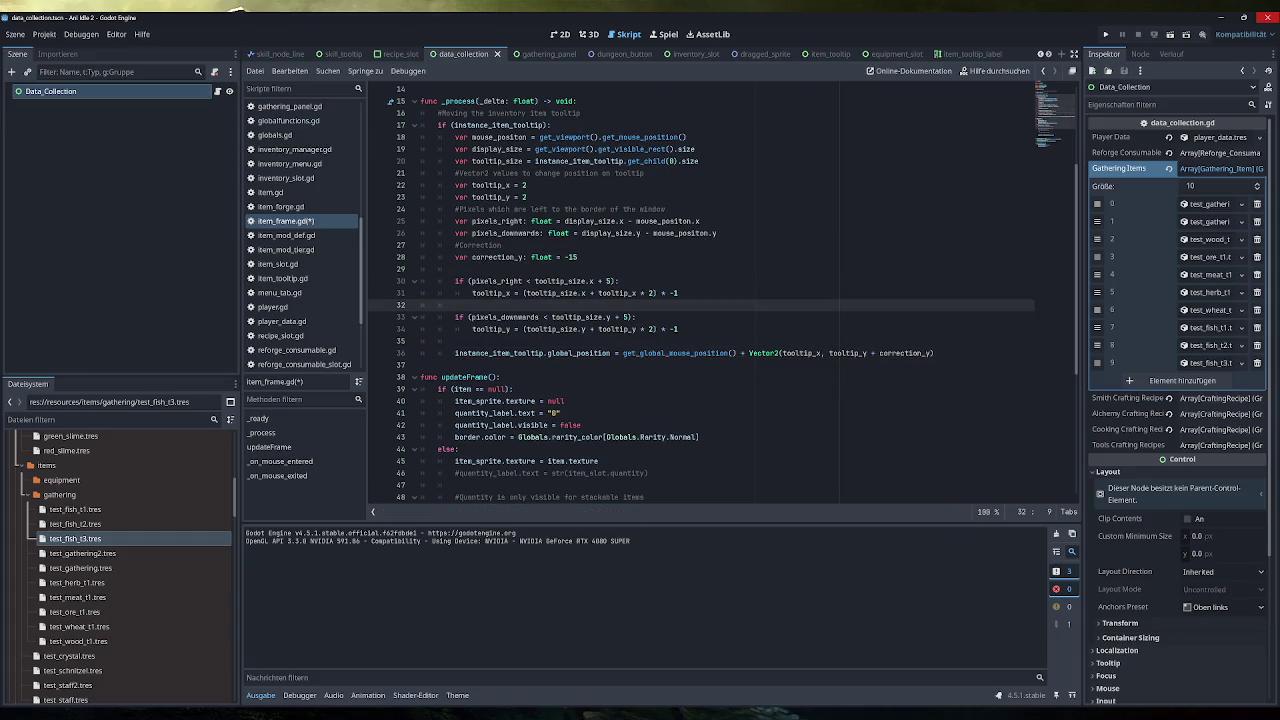
double_click(497, 257)
key(ctrl+c)
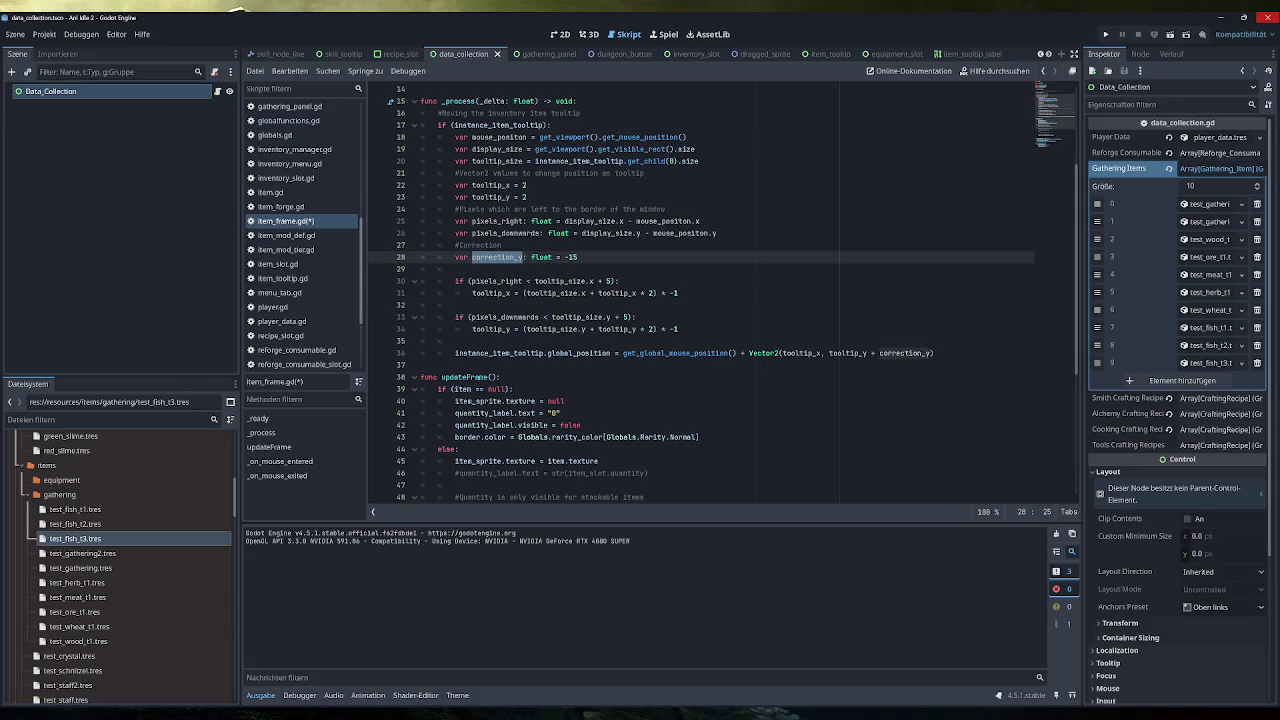
click(679, 329)
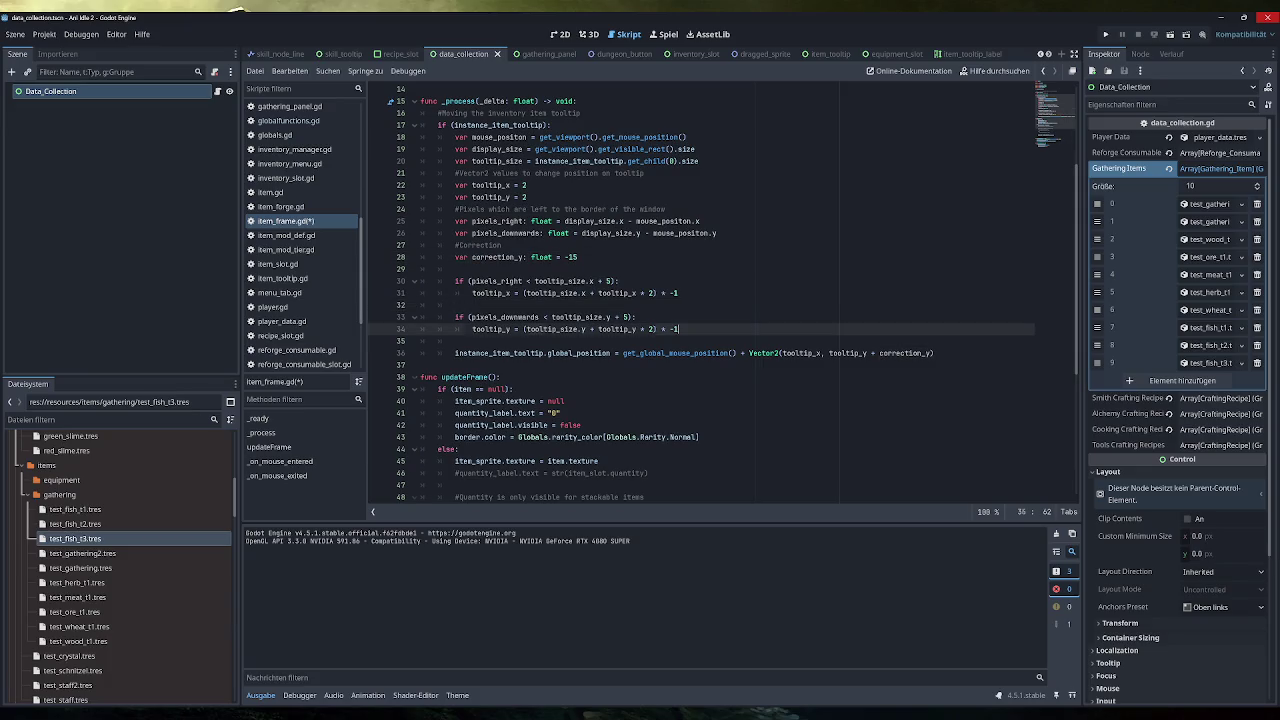
key(Return)
key(ctrl+v)
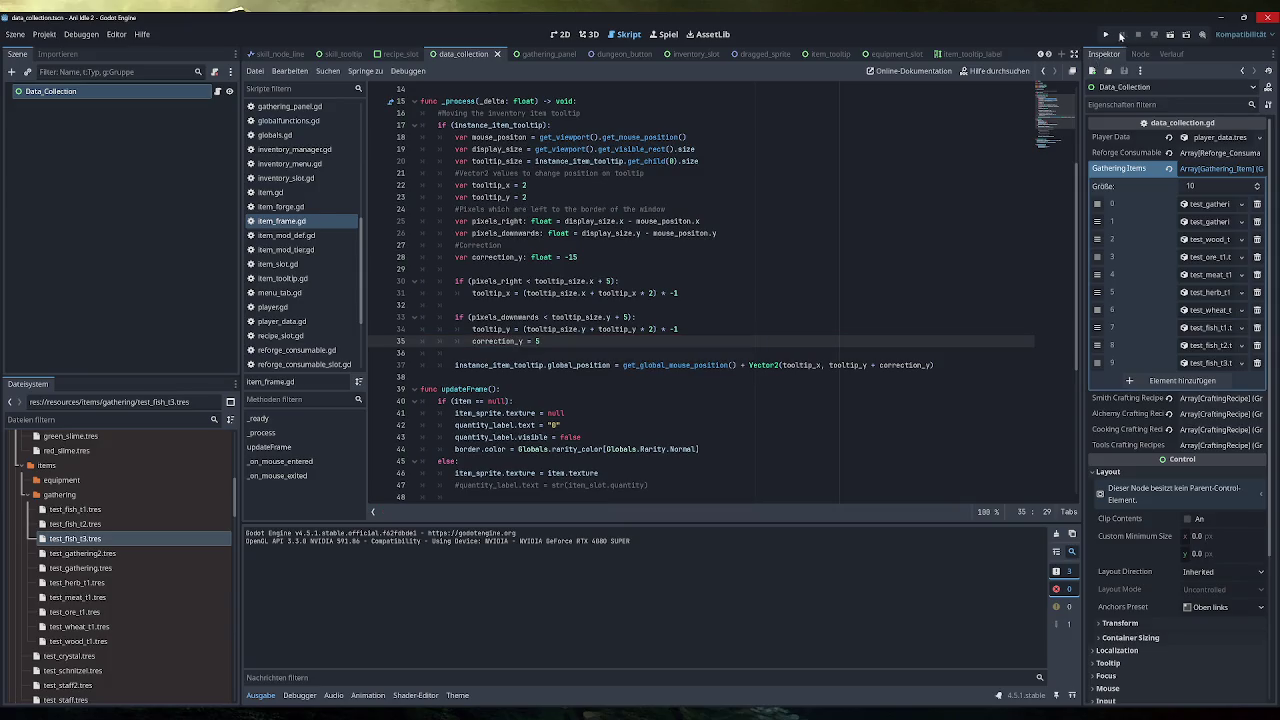
click(1105, 34)
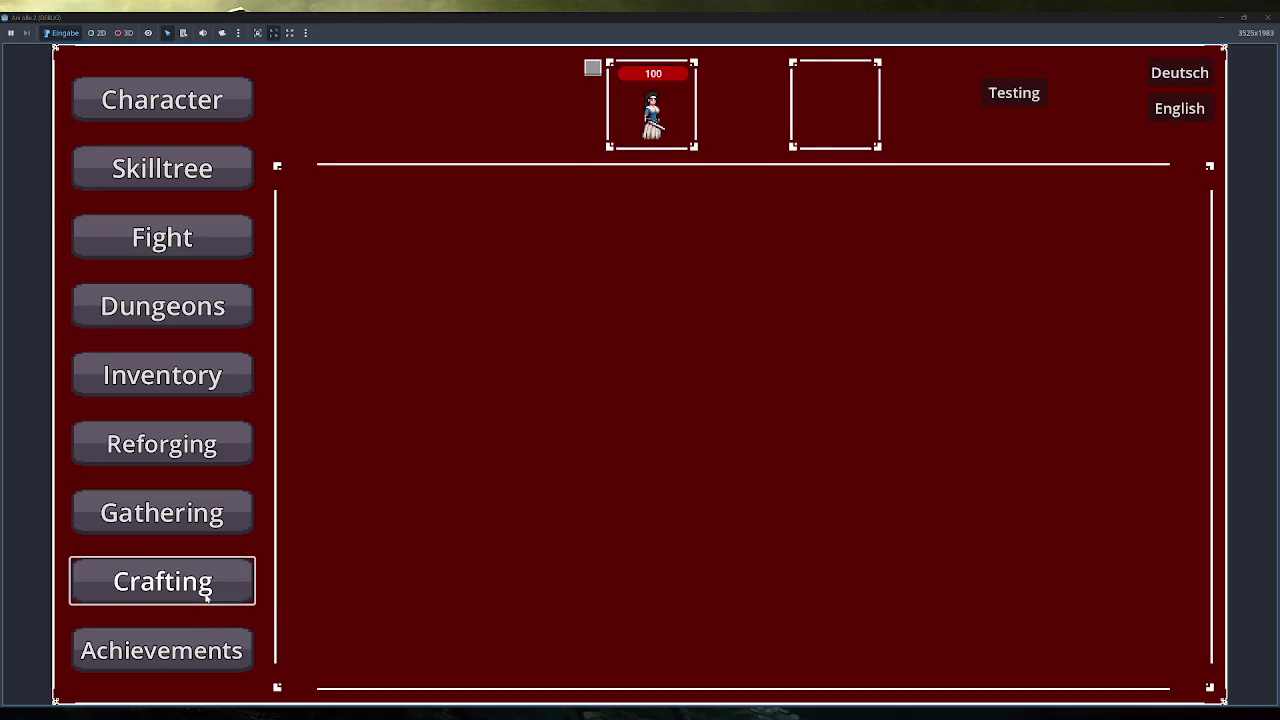
click(160, 585)
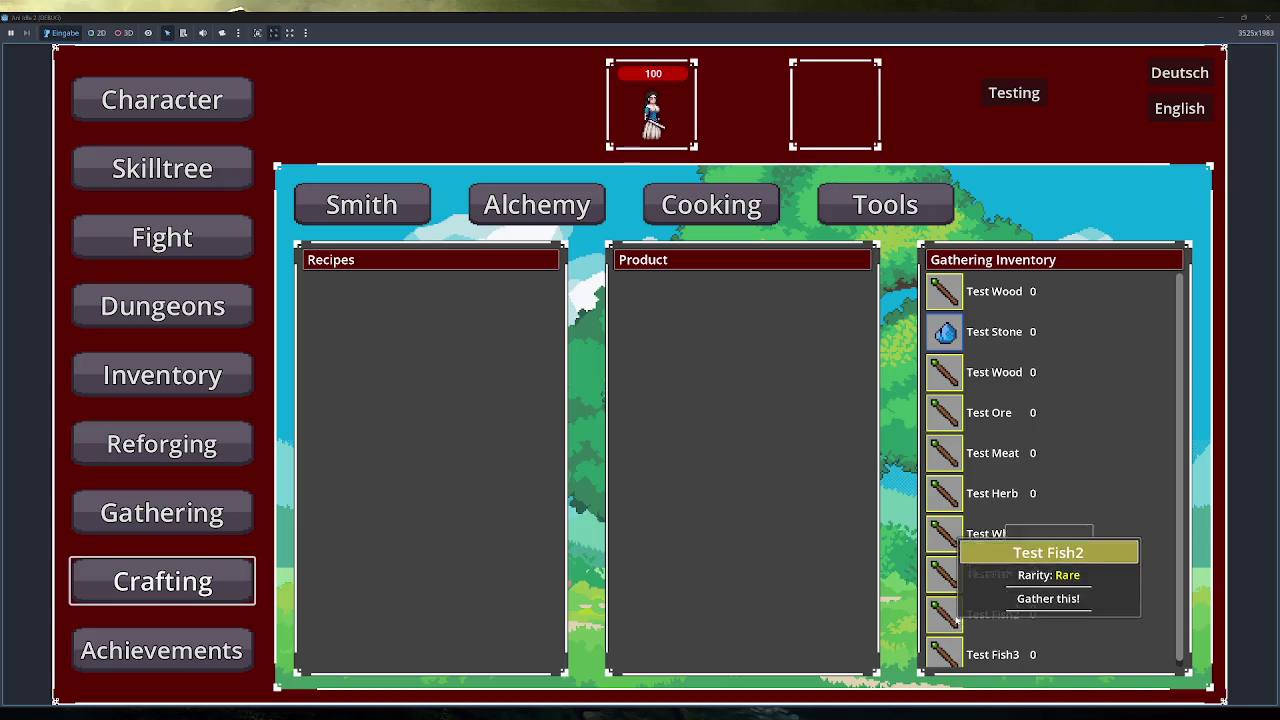
click(1267, 17)
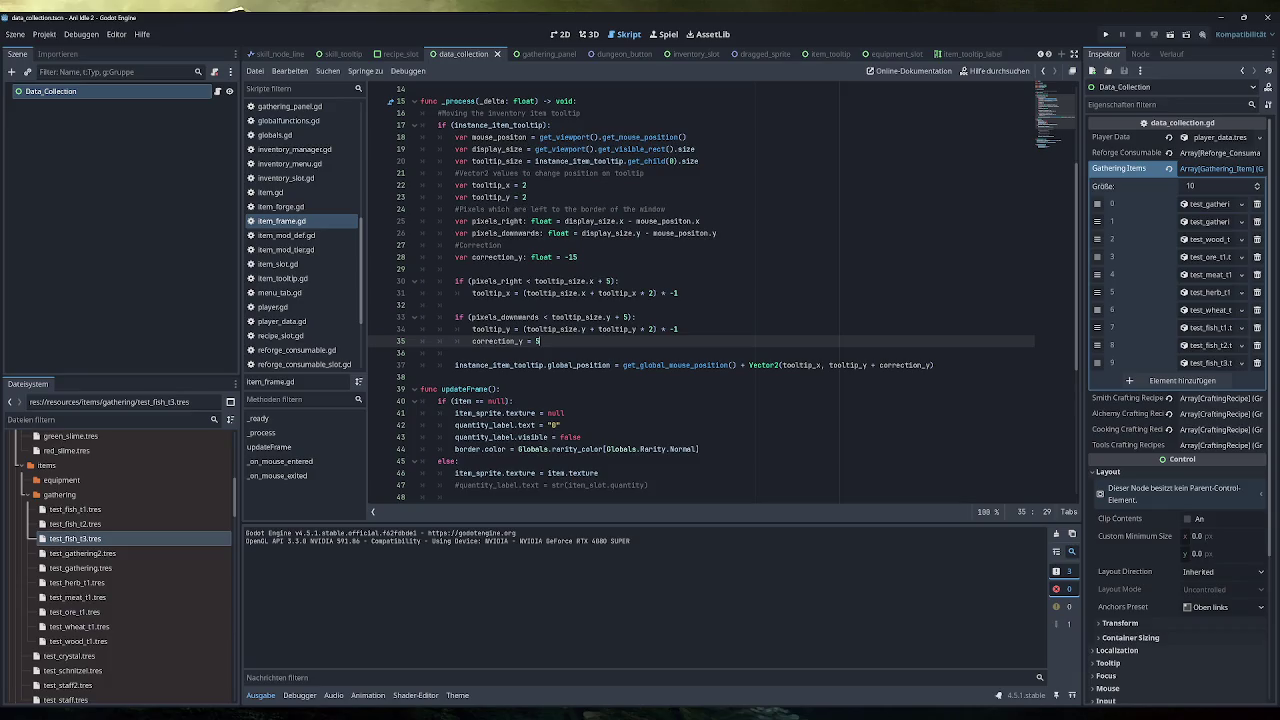
Append 'Gathering Item ebenso (Workaround eingefügt)' to the Crafting Menu card's first to-do in Obsidian.
key(alt+Tab)
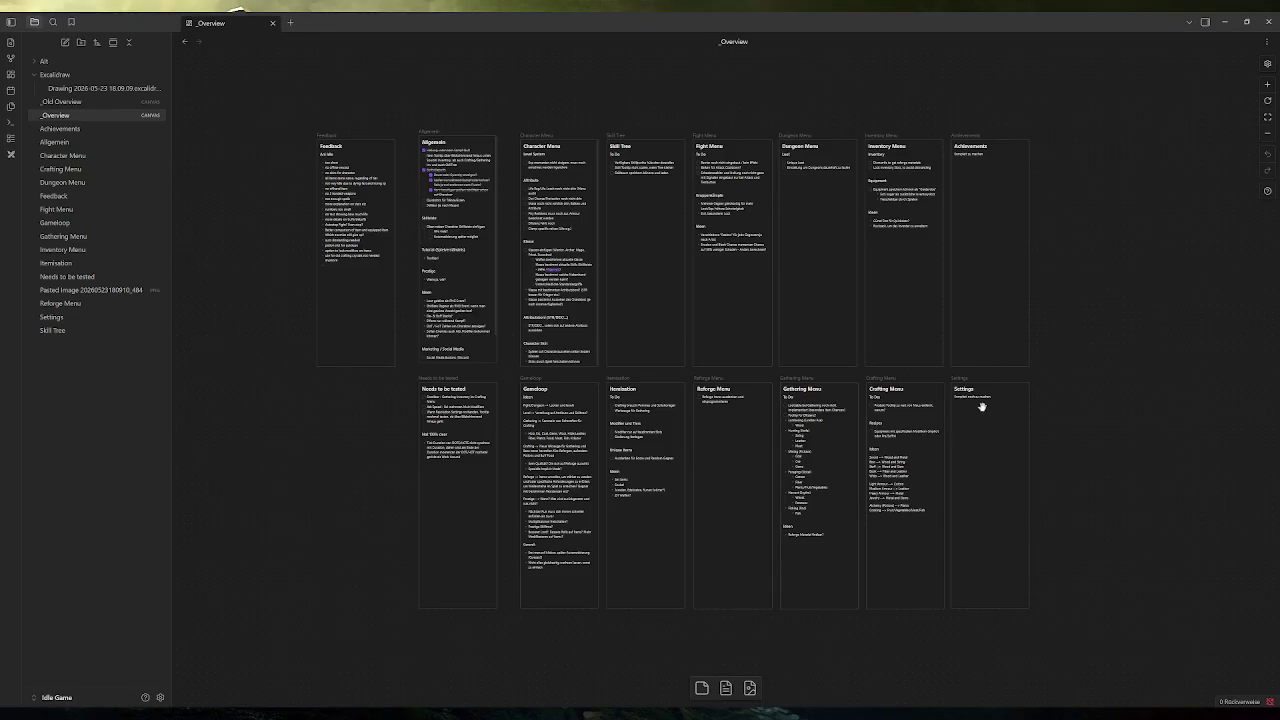
click(893, 405)
triple_click(870, 405)
key(ctrl+l)
key(ctrl+z)
key(ctrl+l)
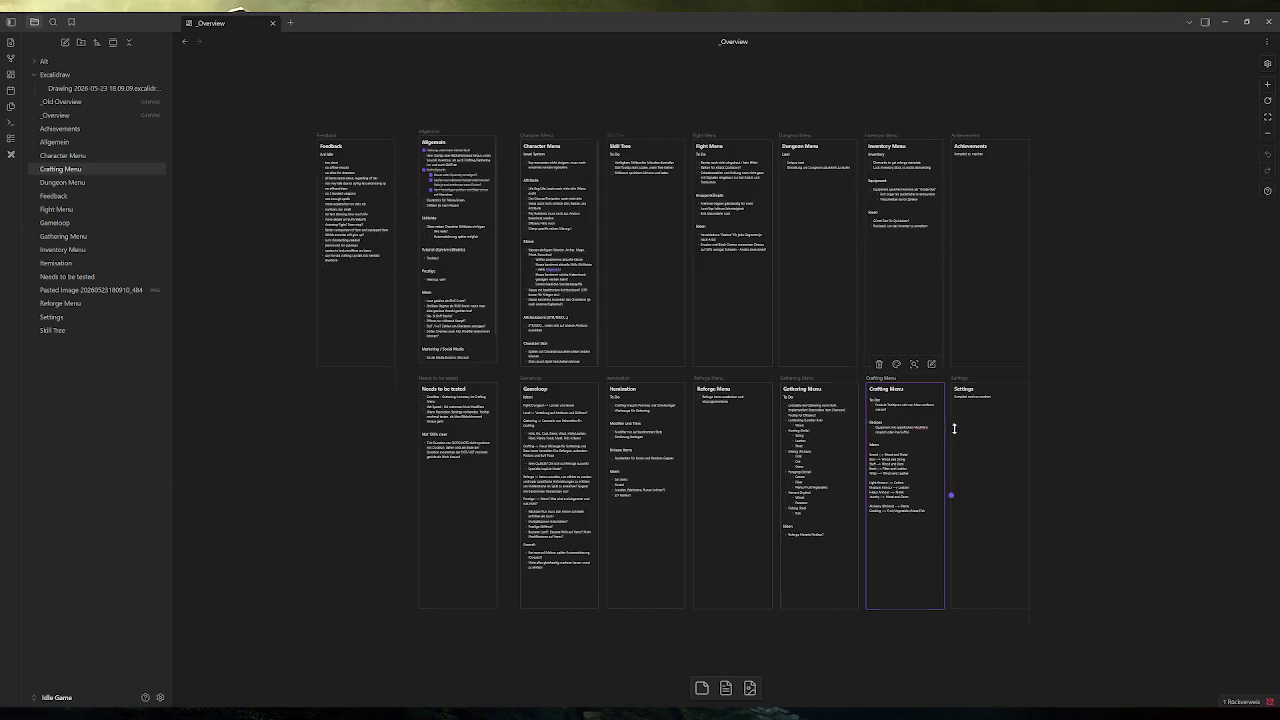
scroll(946, 480, up, 5)
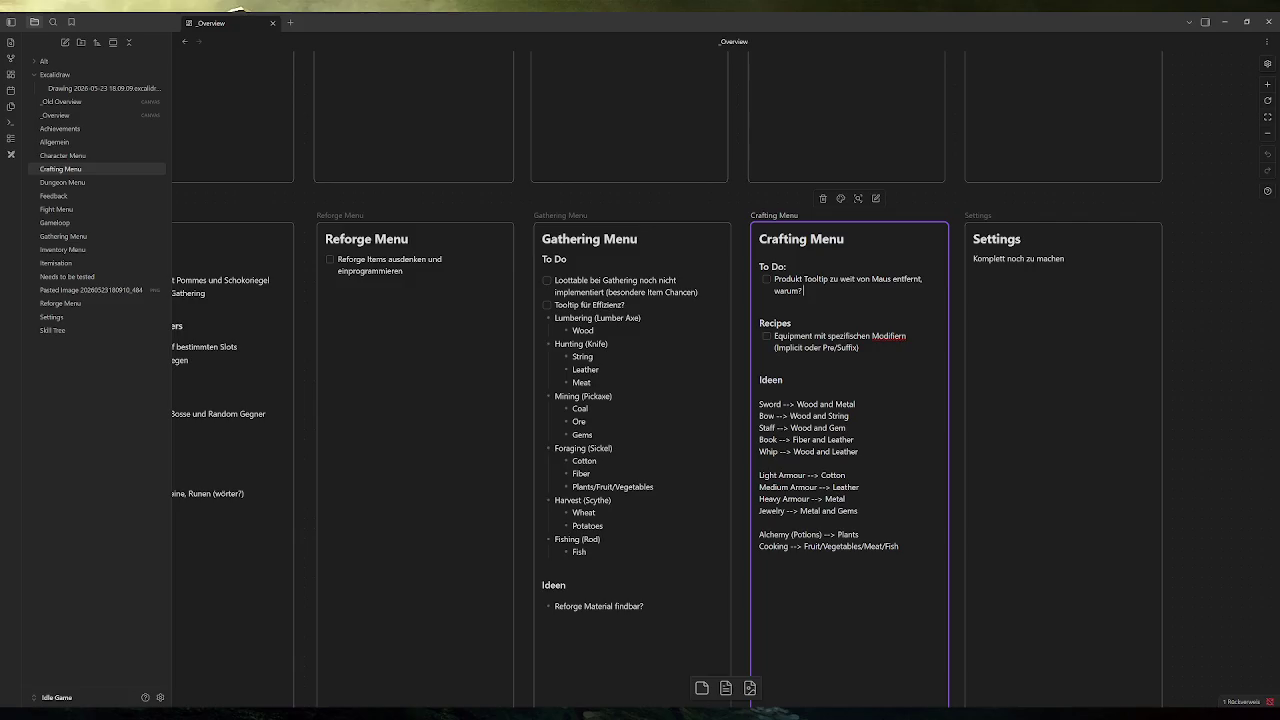
text(Gathering )
text(Item ebenso ()
text(Workarou)
text(nd einge)
text(fügt))
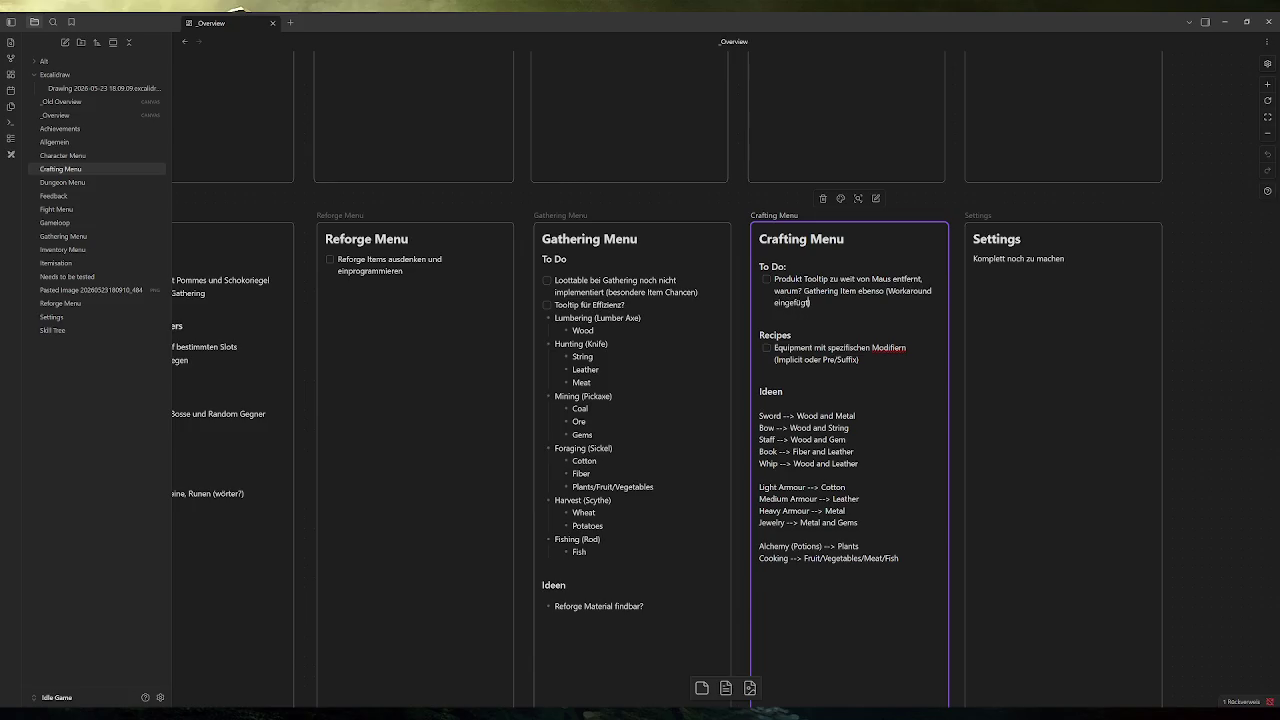
click(1205, 258)
scroll(1101, 295, down, 5)
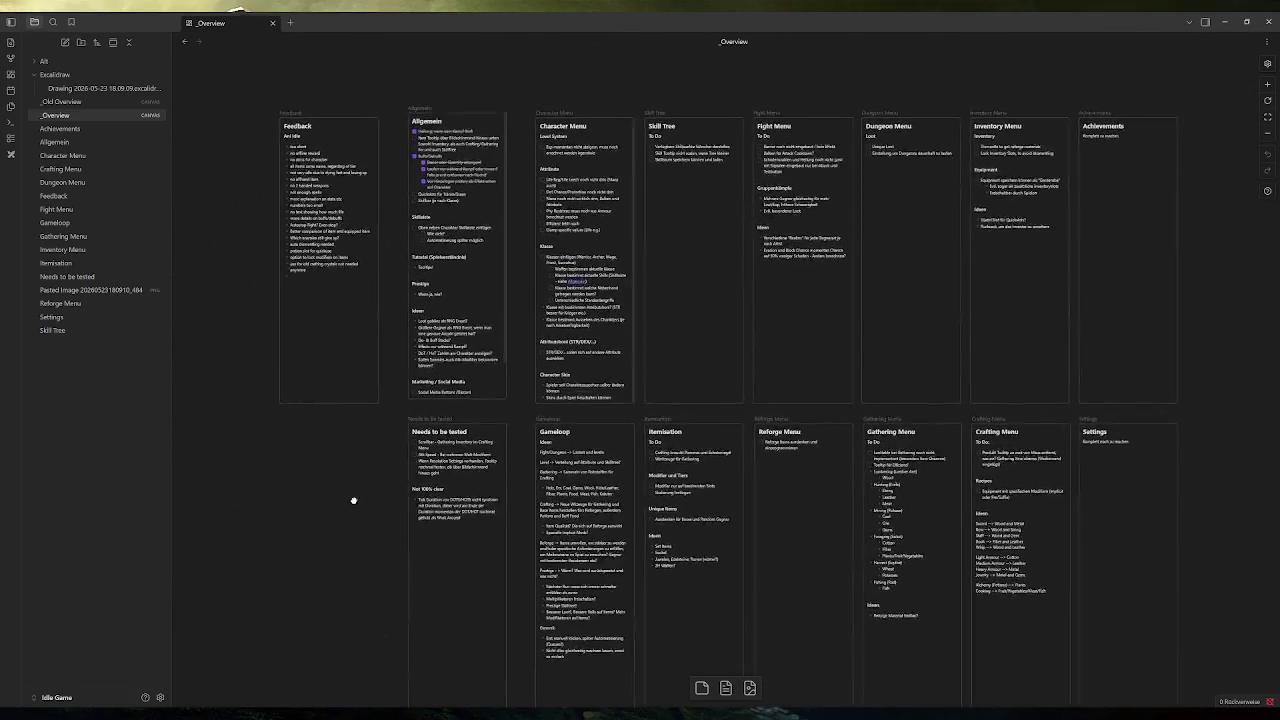
key(alt+Tab)
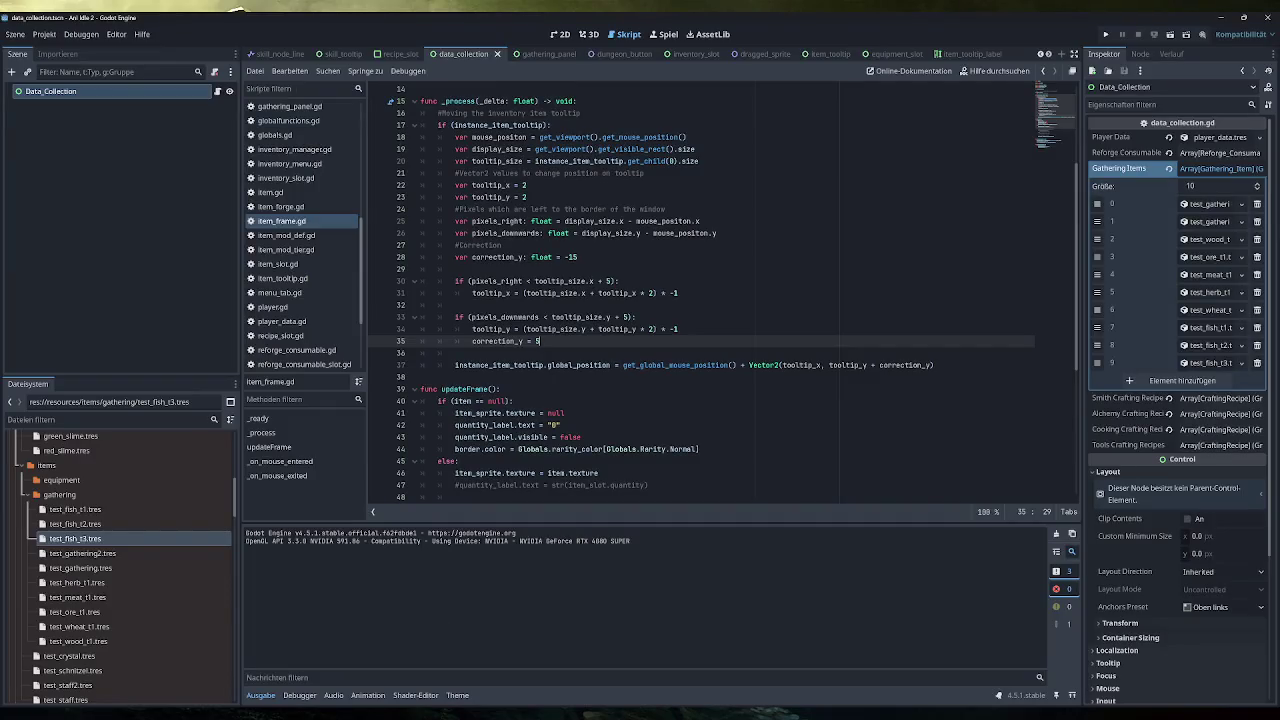
Set the item tooltip offset in inventory_menu.gd to Vector2(2, 2 - 35) and run the project.
scroll(298, 300, down, 5)
scroll(298, 290, up, 5)
click(290, 249)
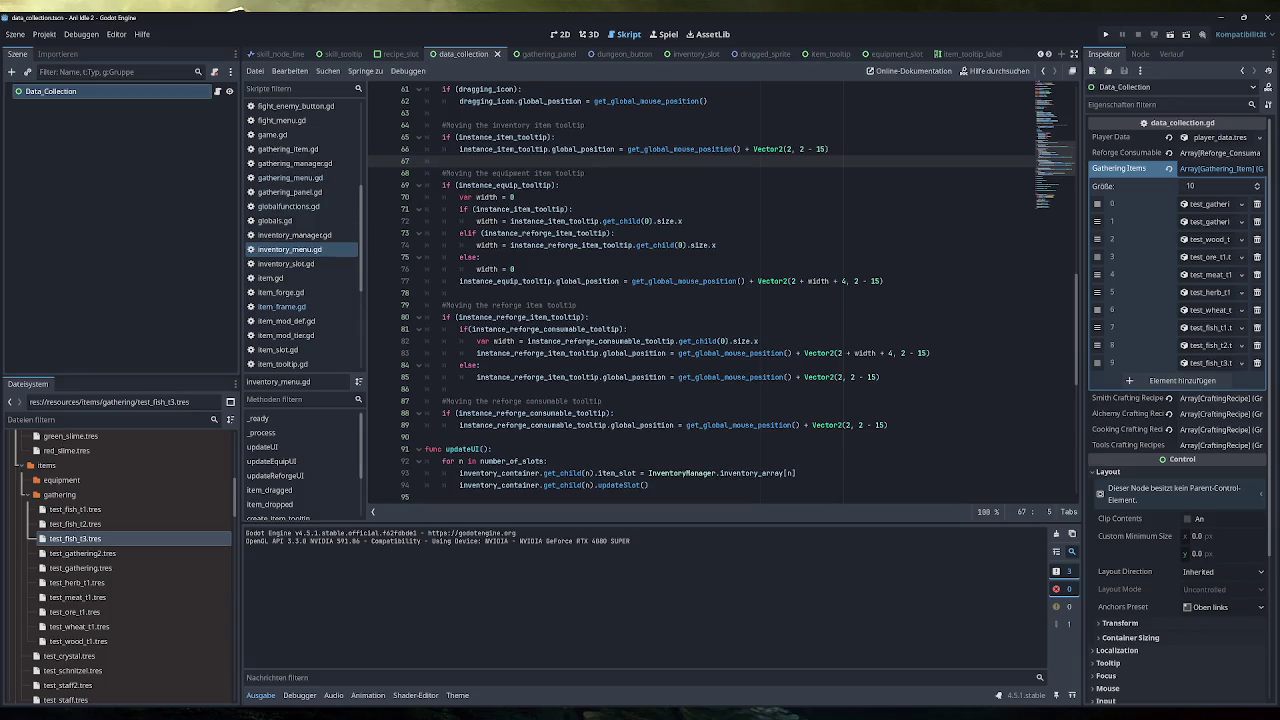
scroll(700, 293, up, 3)
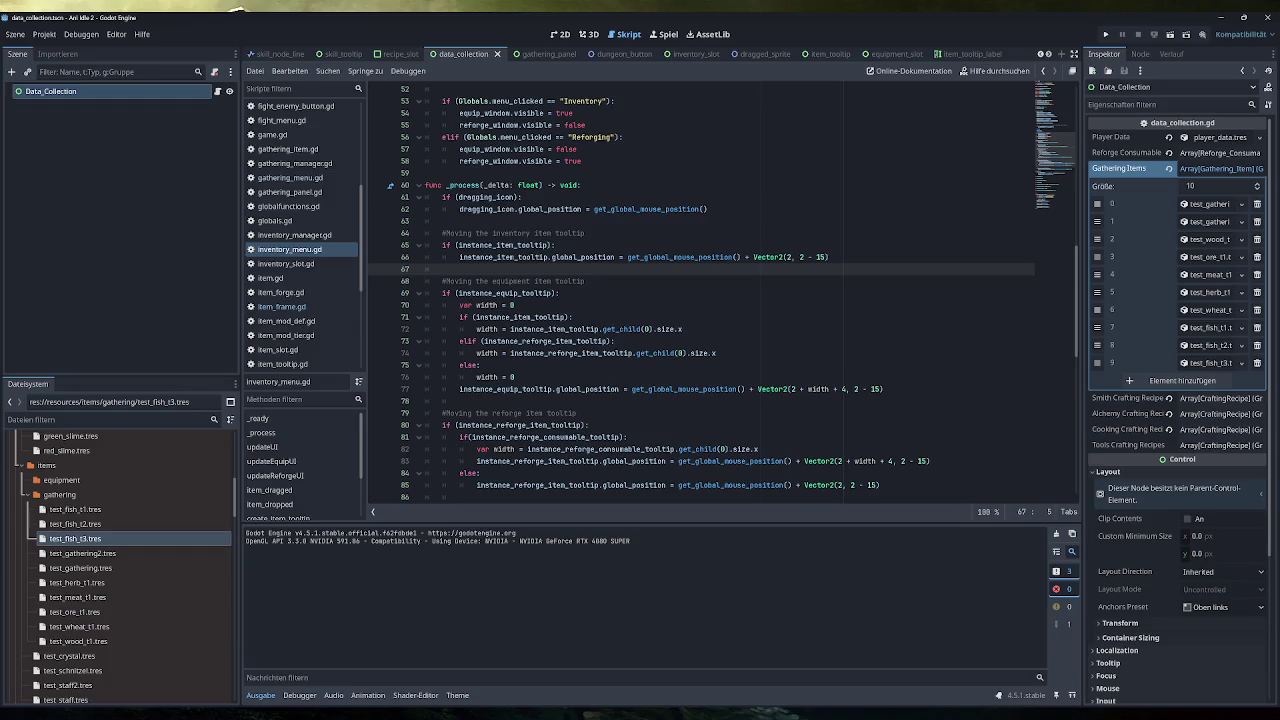
click(1106, 35)
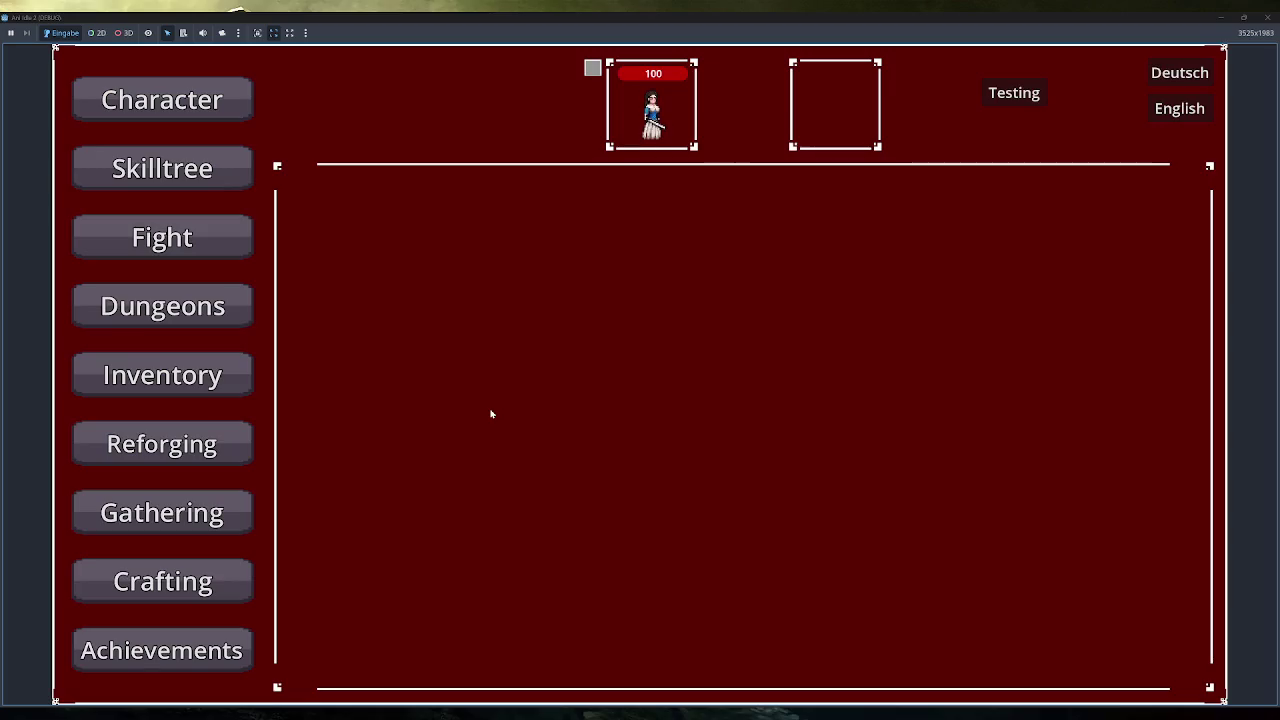
In the running game's Inventory panel, add test items and equip the staff.
click(162, 376)
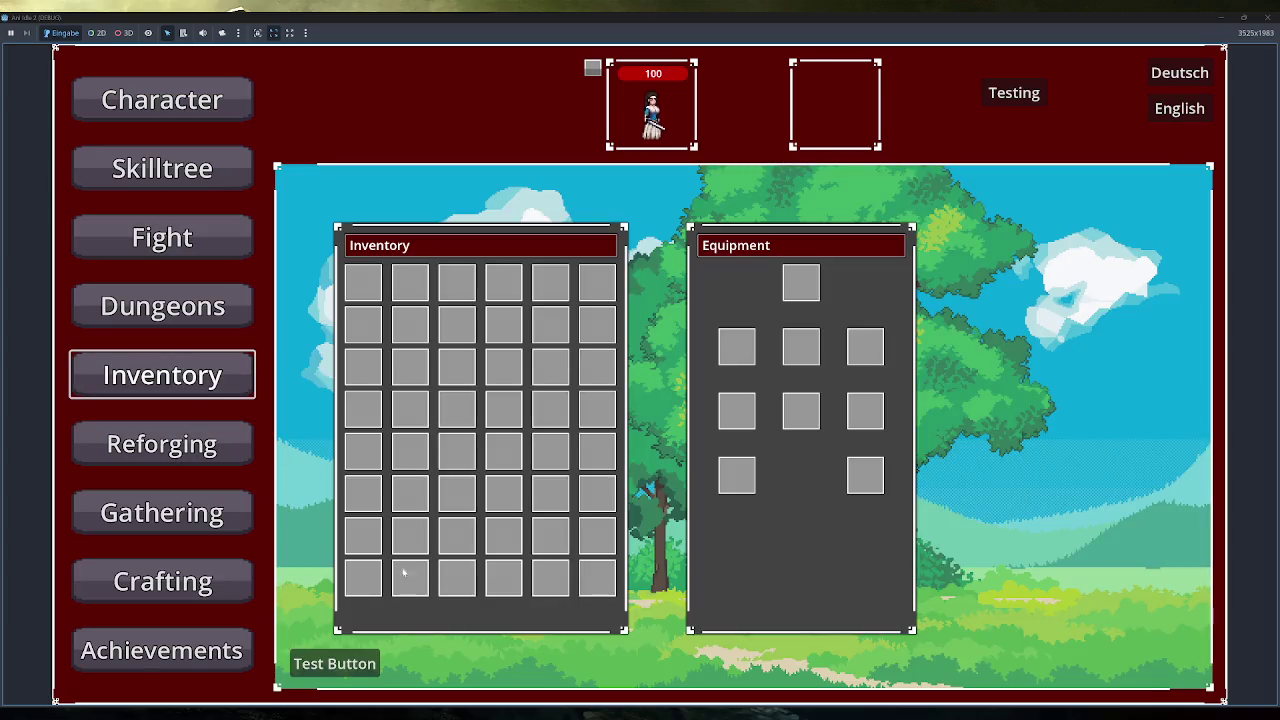
click(338, 668)
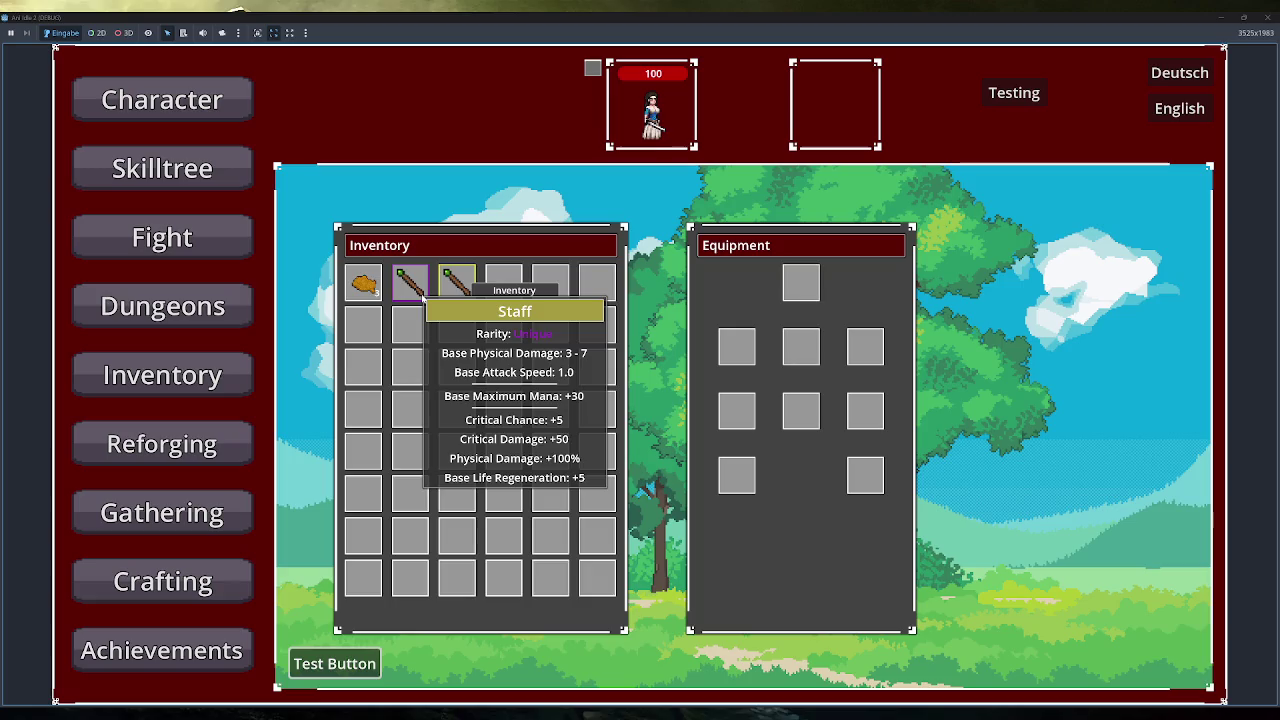
right_click(456, 288)
mouse_move(738, 367)
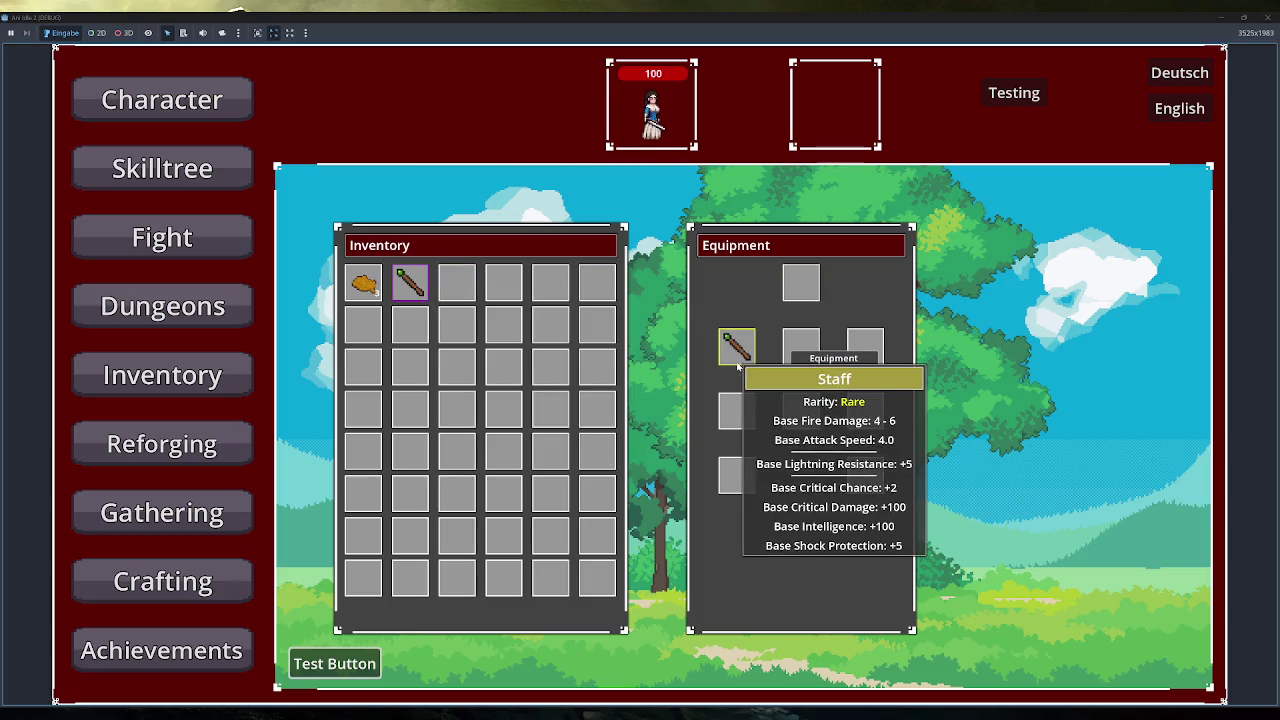
mouse_move(409, 295)
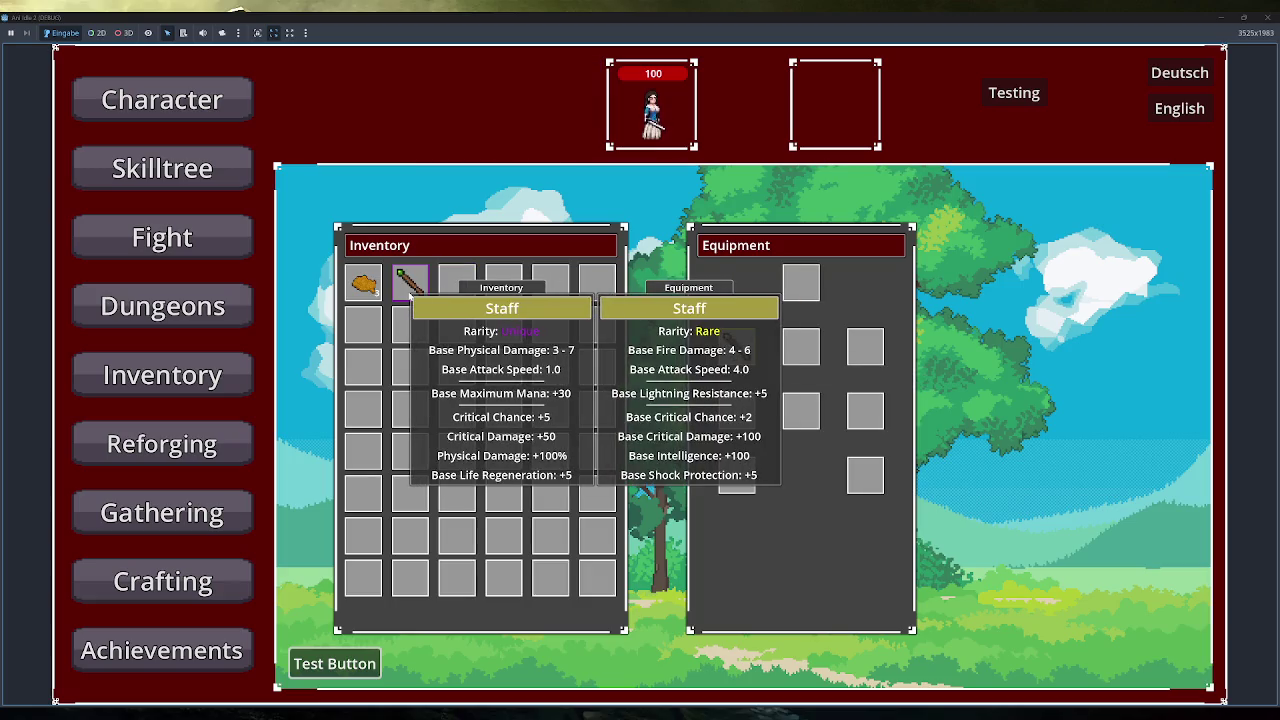
Move the staff into the Reforging slot, check the Test Crystal and Staff tooltips, and close the game.
click(162, 444)
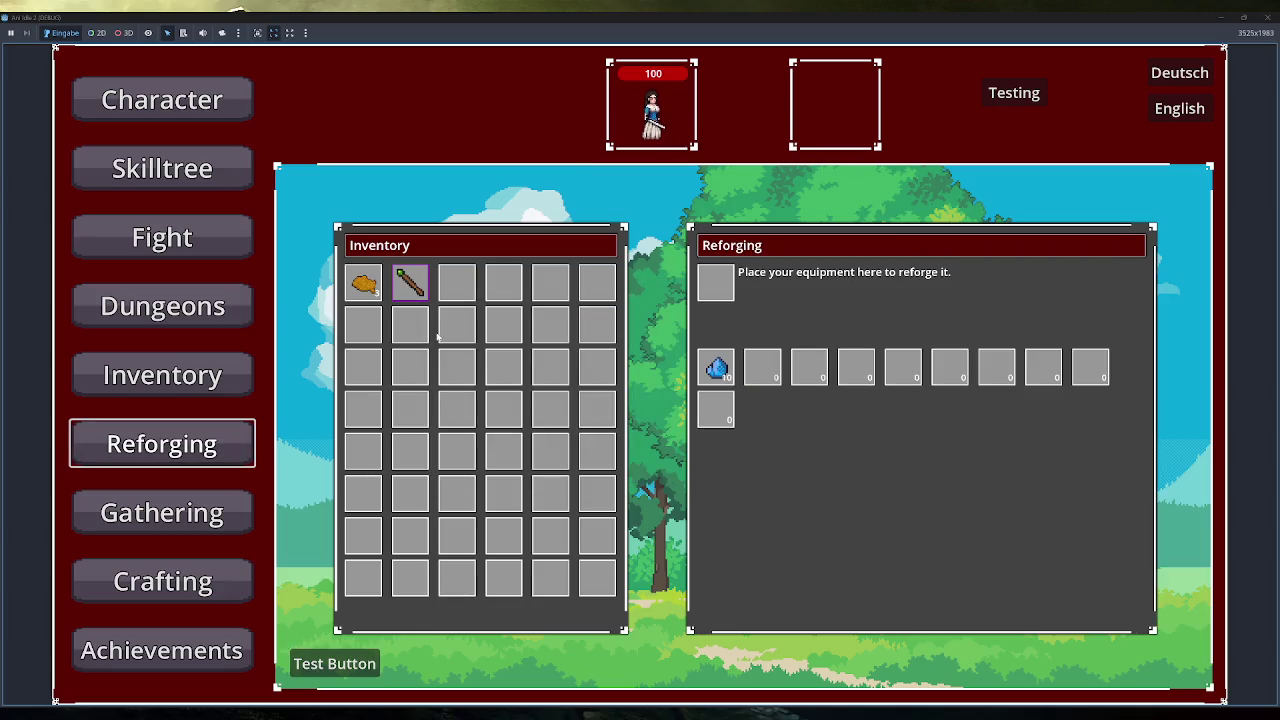
right_click(422, 290)
mouse_move(712, 280)
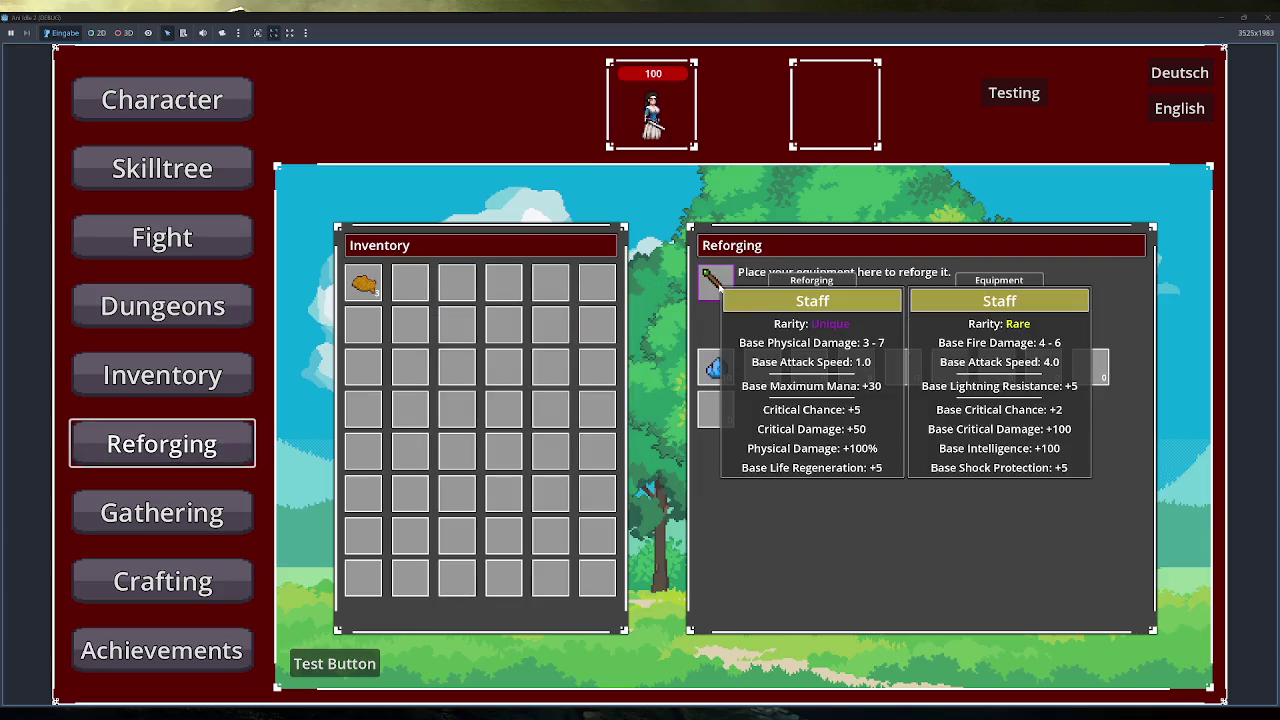
mouse_move(725, 370)
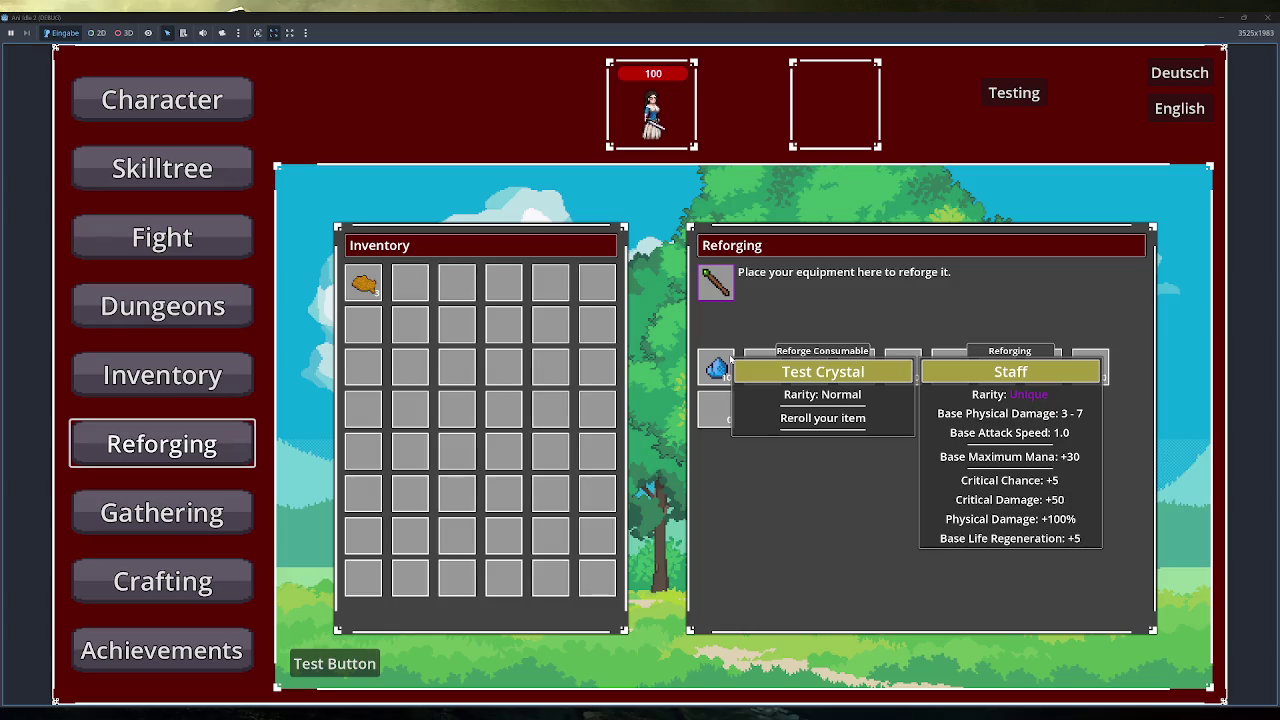
click(1267, 17)
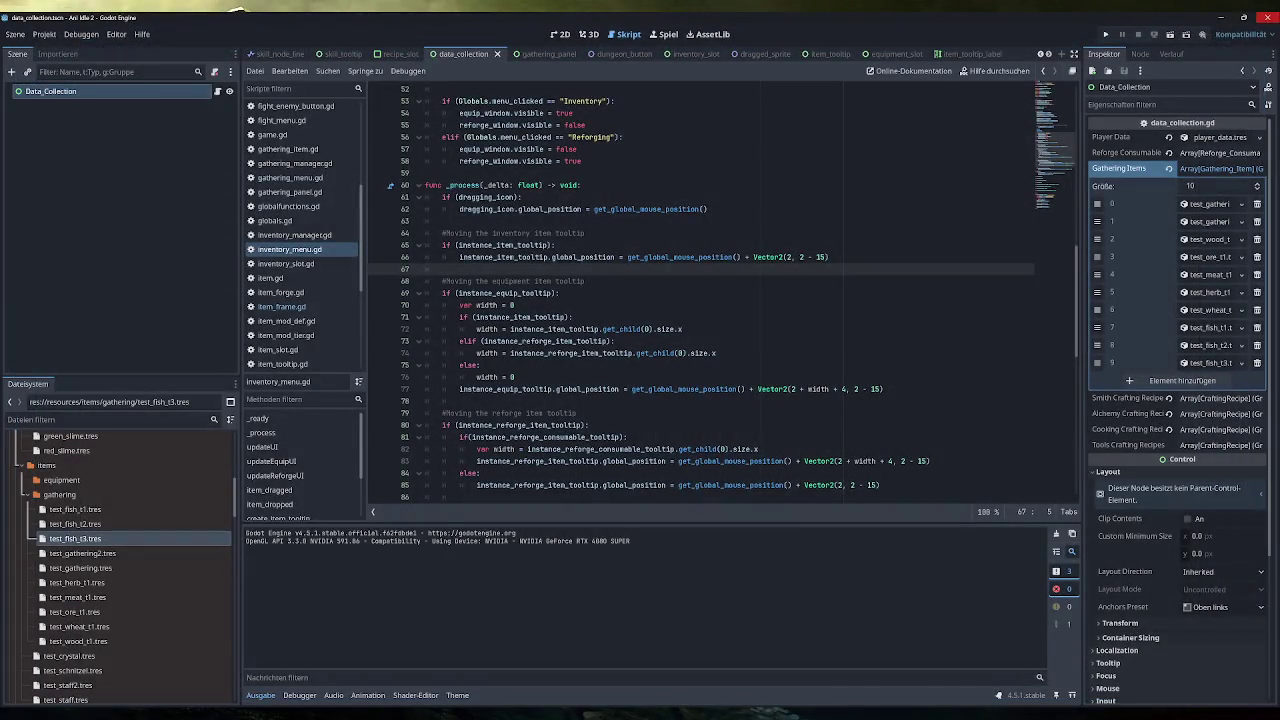
Review the '2 - 15' tooltip offset on line 66 of inventory_menu.gd, then return to Obsidian.
drag(829, 257, 802, 257)
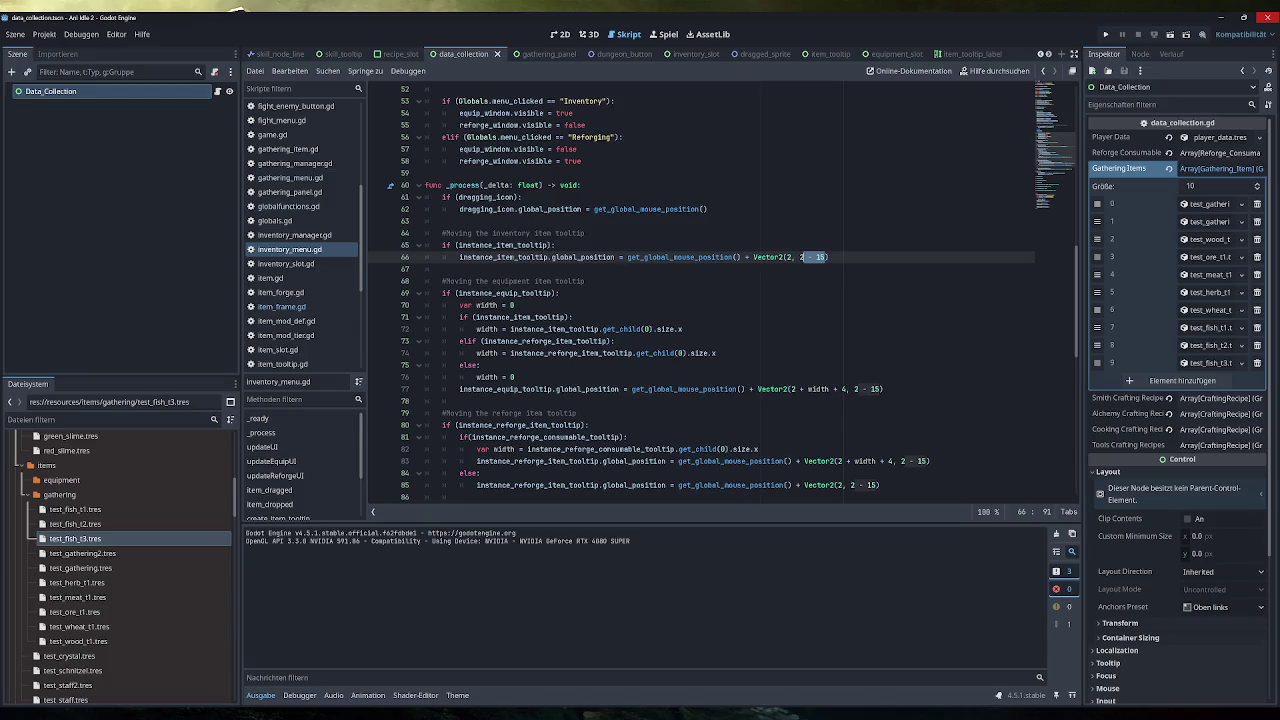
scroll(720, 300, up, 5)
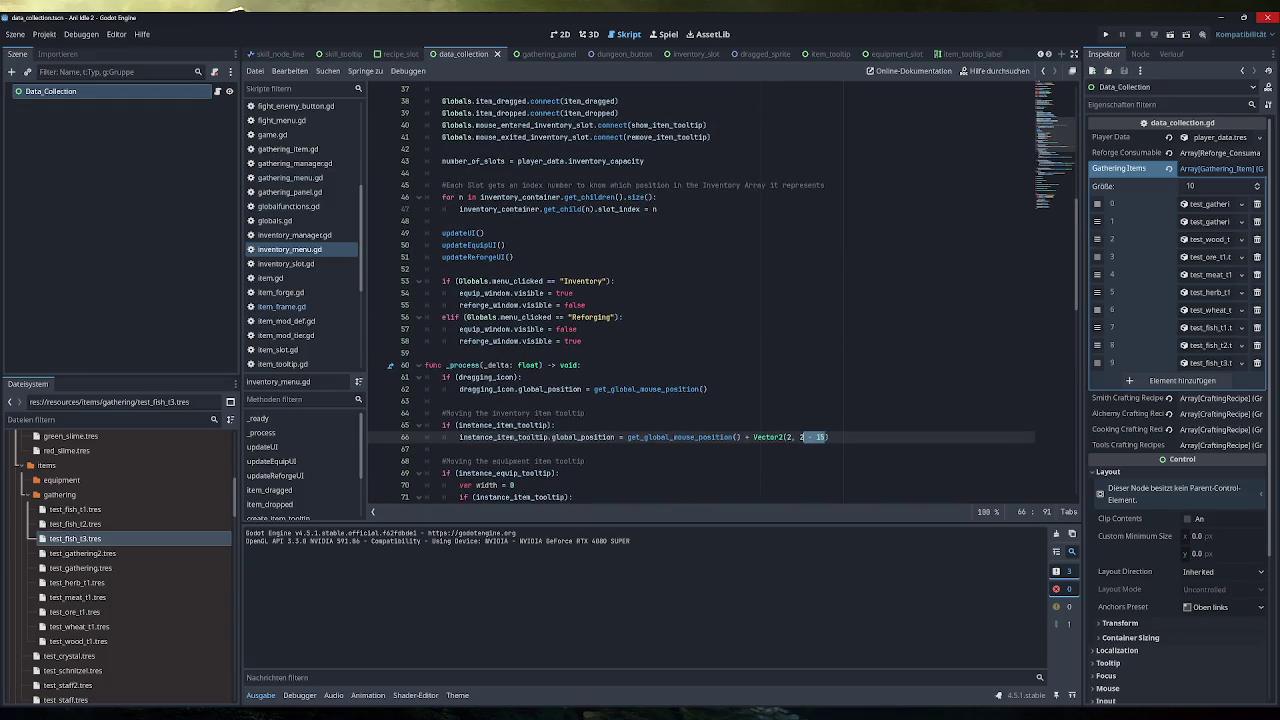
scroll(720, 300, down, 4)
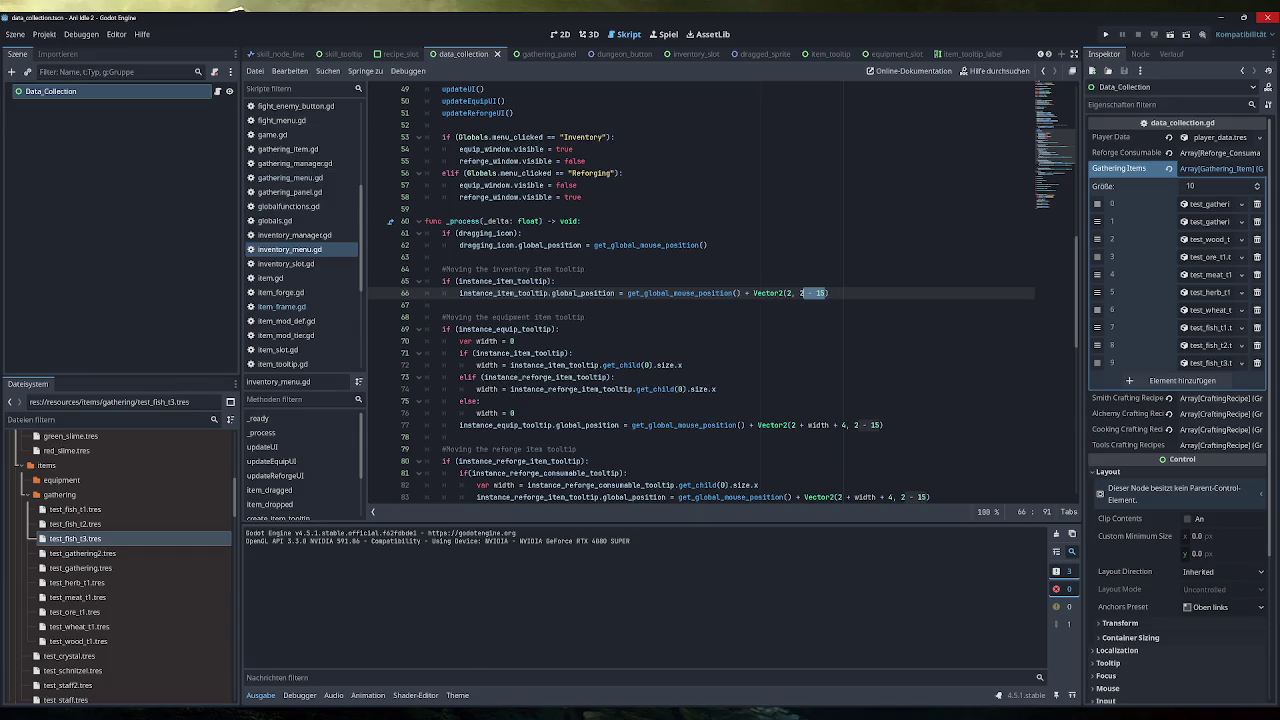
key(alt+Tab)
scroll(493, 152, up, 2)
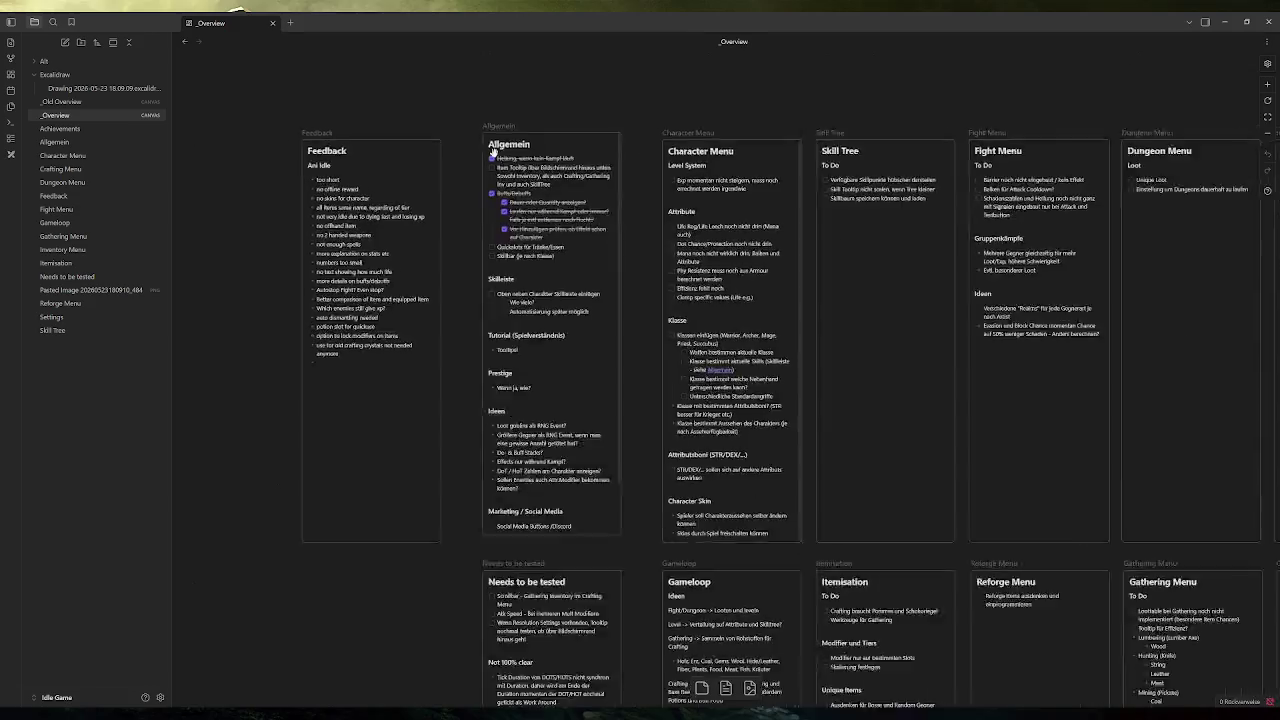
Delete the Allgemein tooltip to-do's sub-note and add 'bei Inventory' after 'unten'.
scroll(493, 152, up, 5)
click(594, 196)
double_click(678, 241)
click(548, 216)
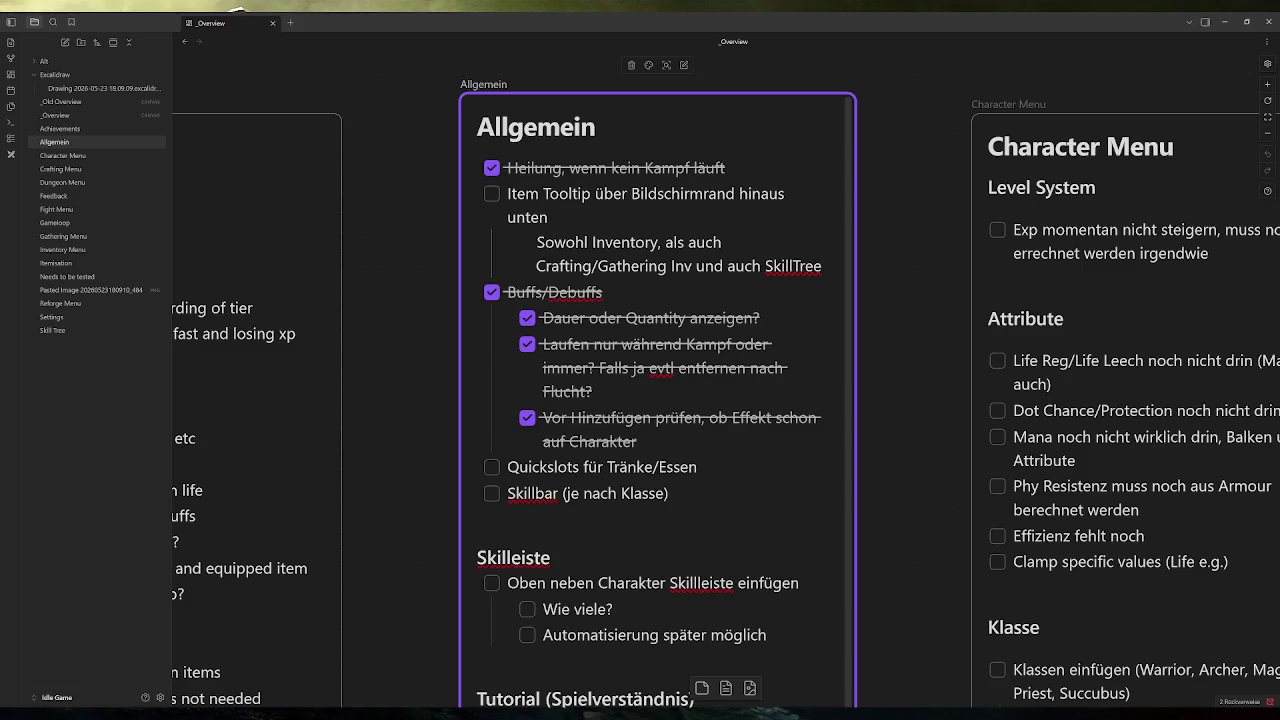
mouse_move(822, 266)
mouse_down()
mouse_move(664, 266)
mouse_move(478, 242)
mouse_up()
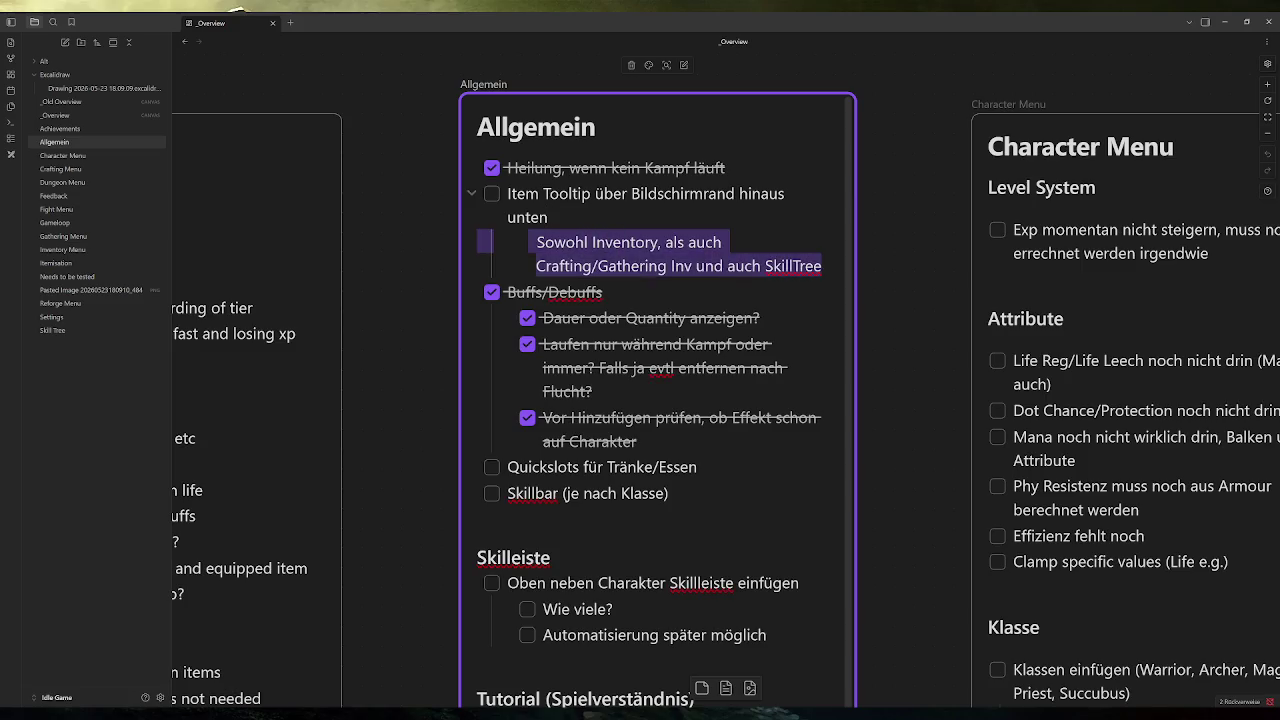
key(BackSpace)
text(bei )
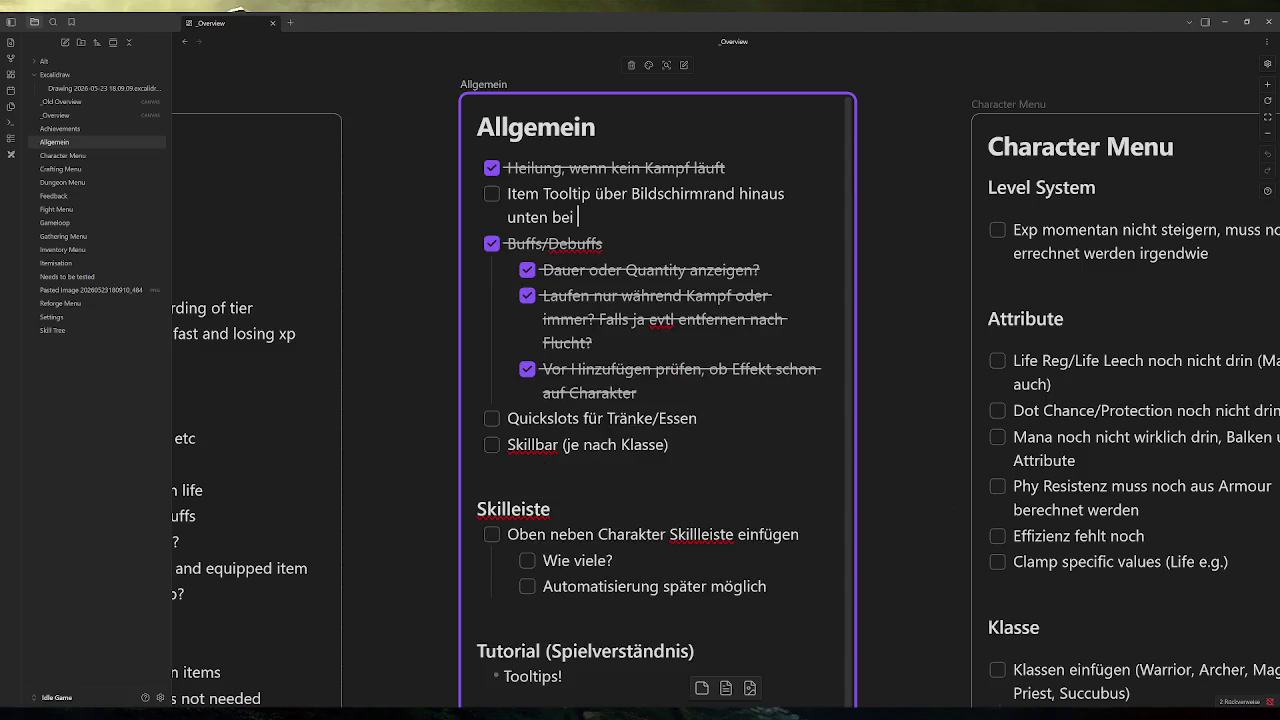
text(Inventory)
click(420, 242)
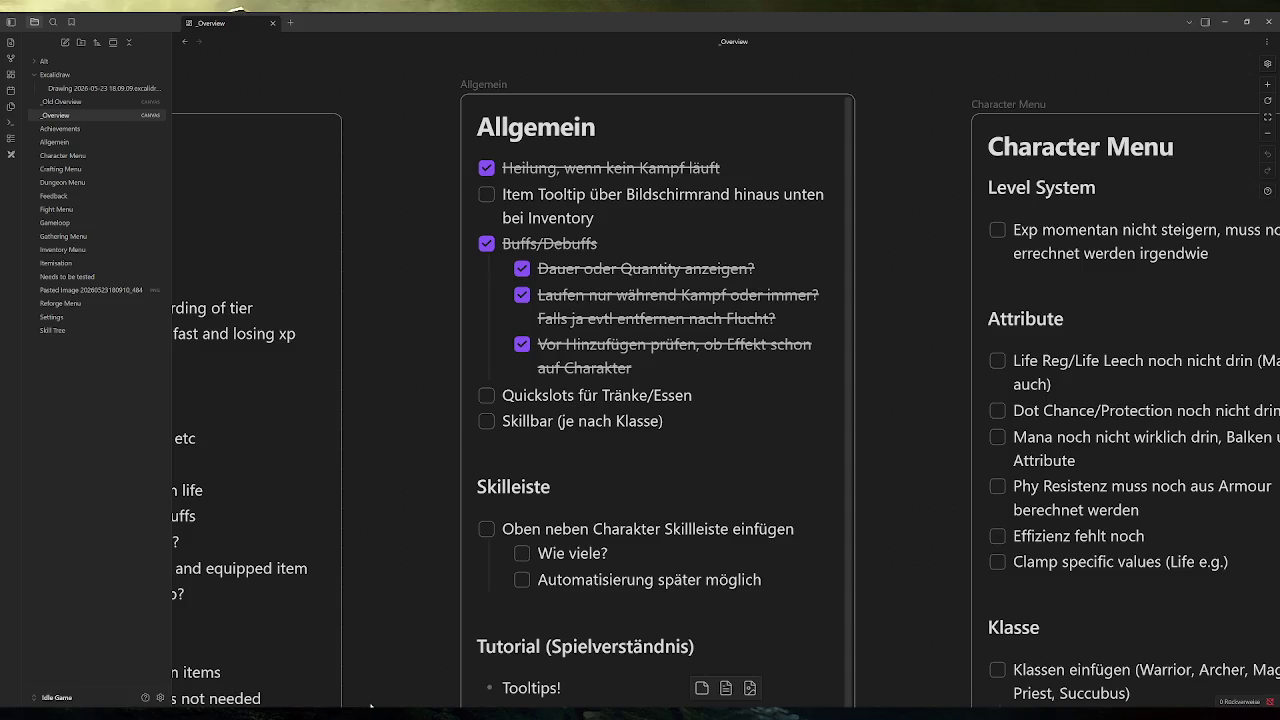
key(alt+Tab)
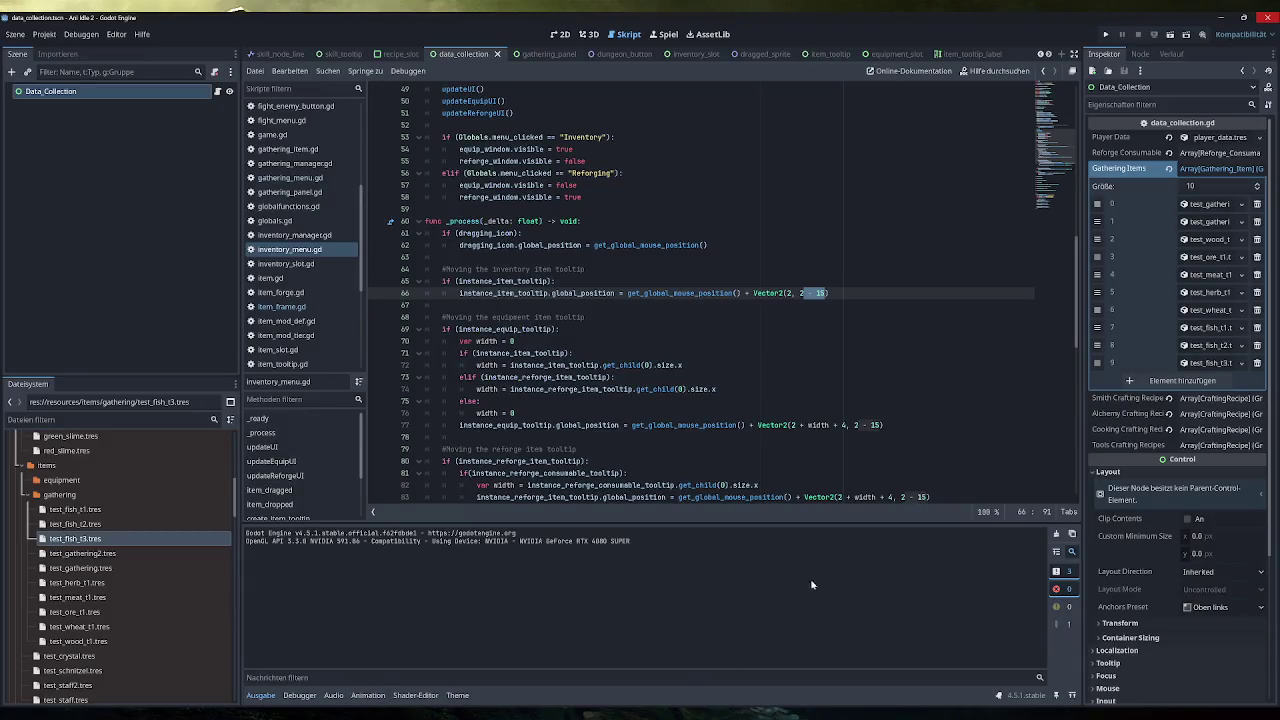
click(1188, 669)
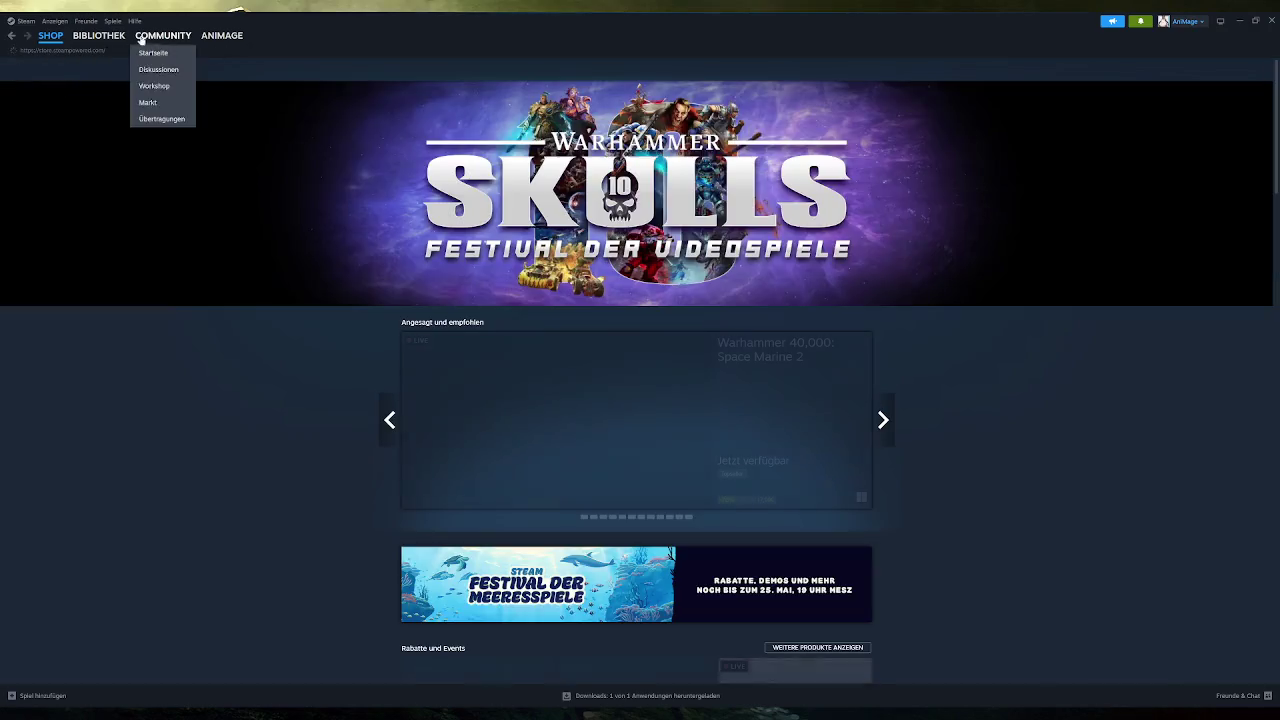
click(99, 35)
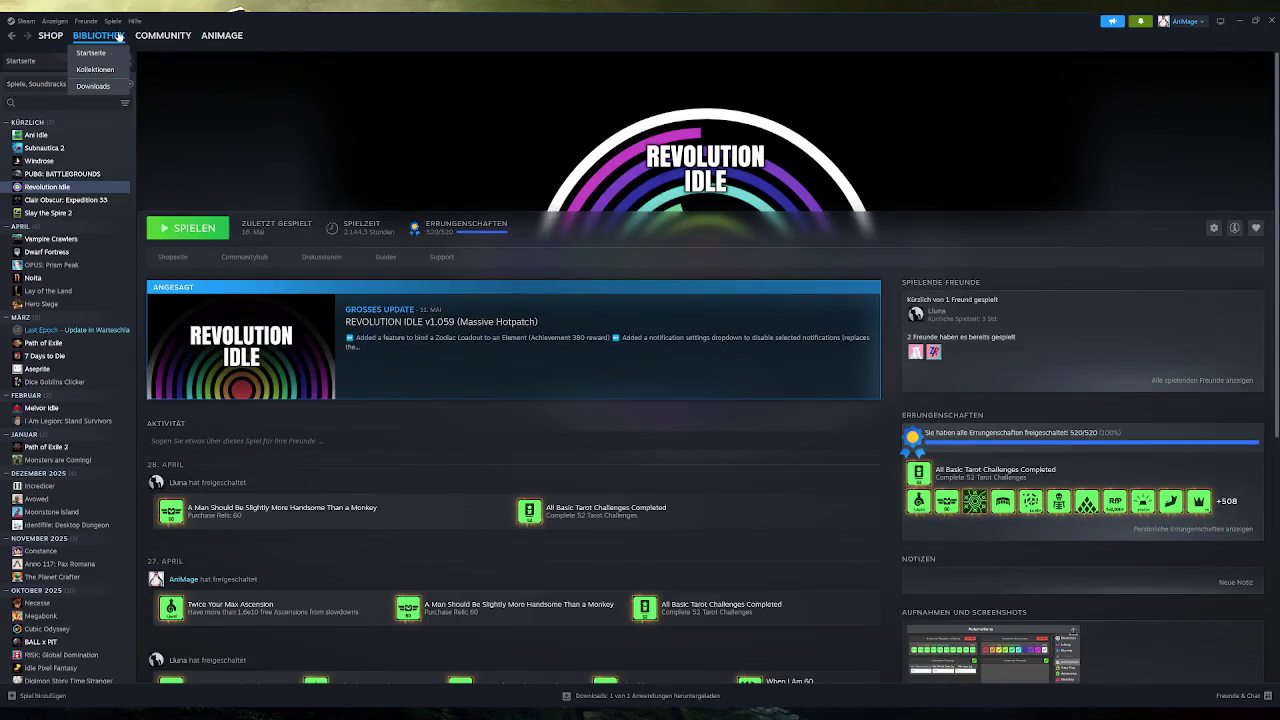
click(74, 148)
click(78, 161)
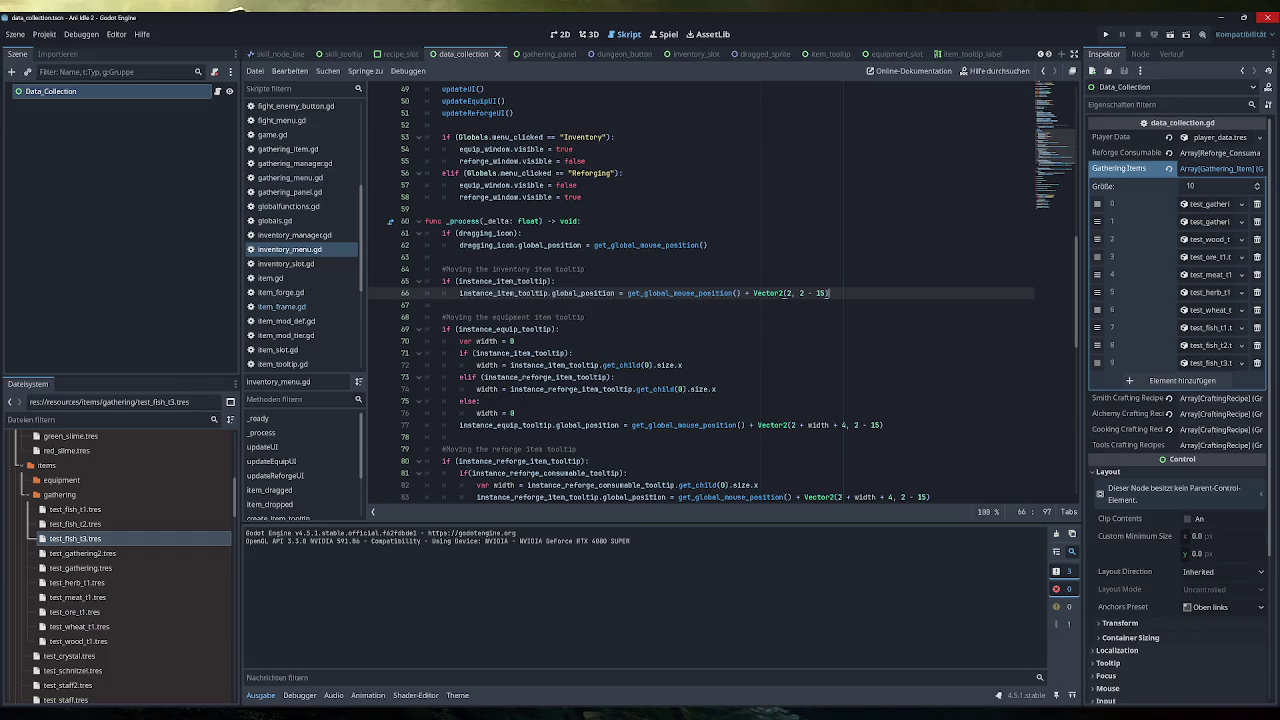
click(1105, 34)
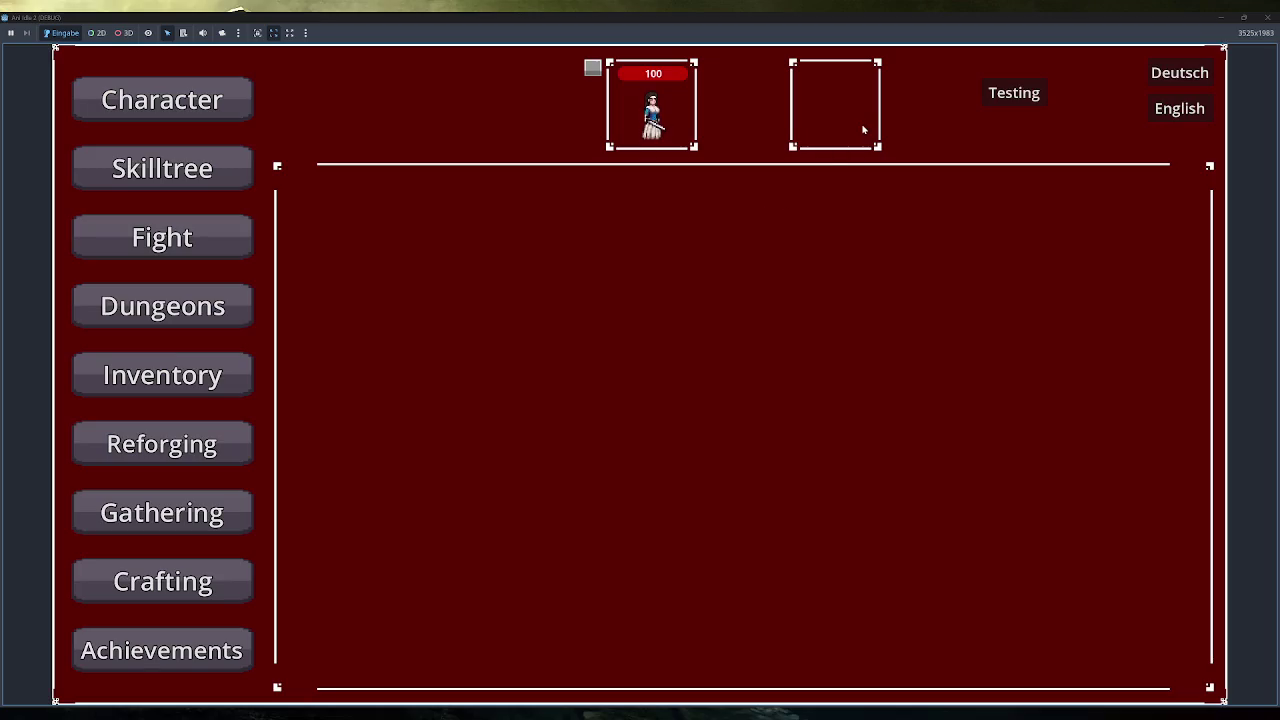
click(1021, 94)
click(1021, 94)
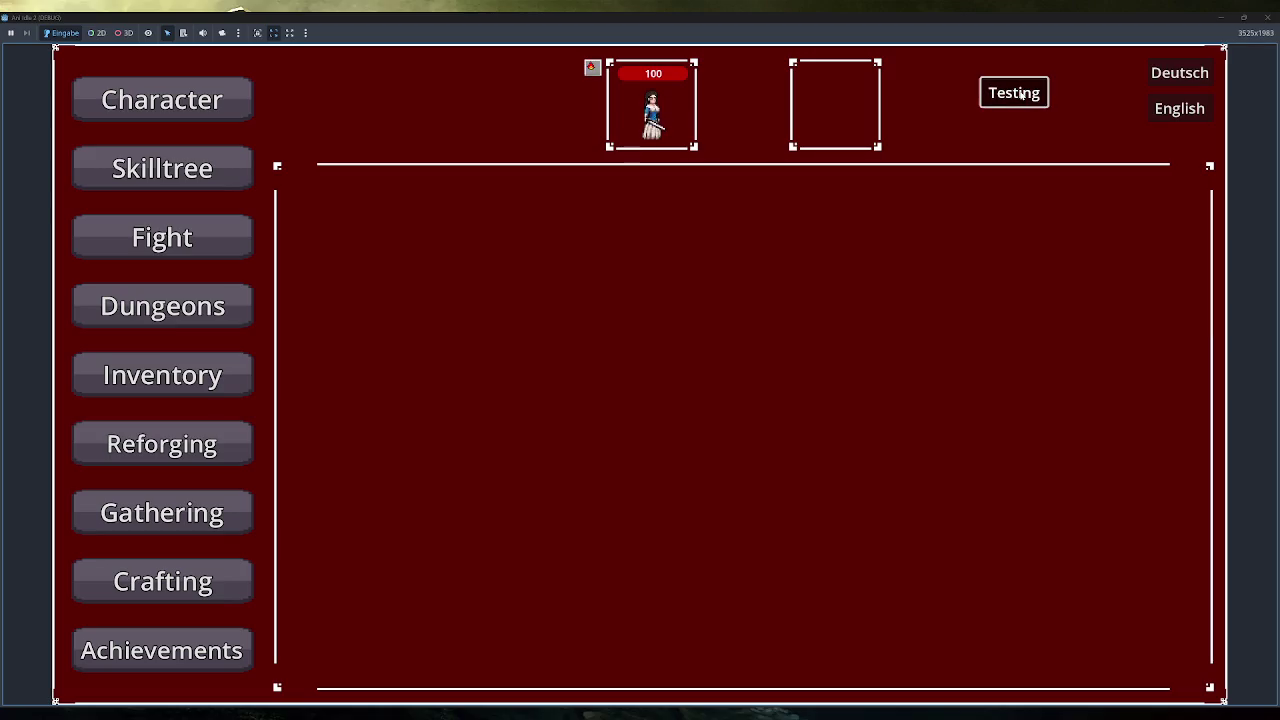
mouse_move(591, 68)
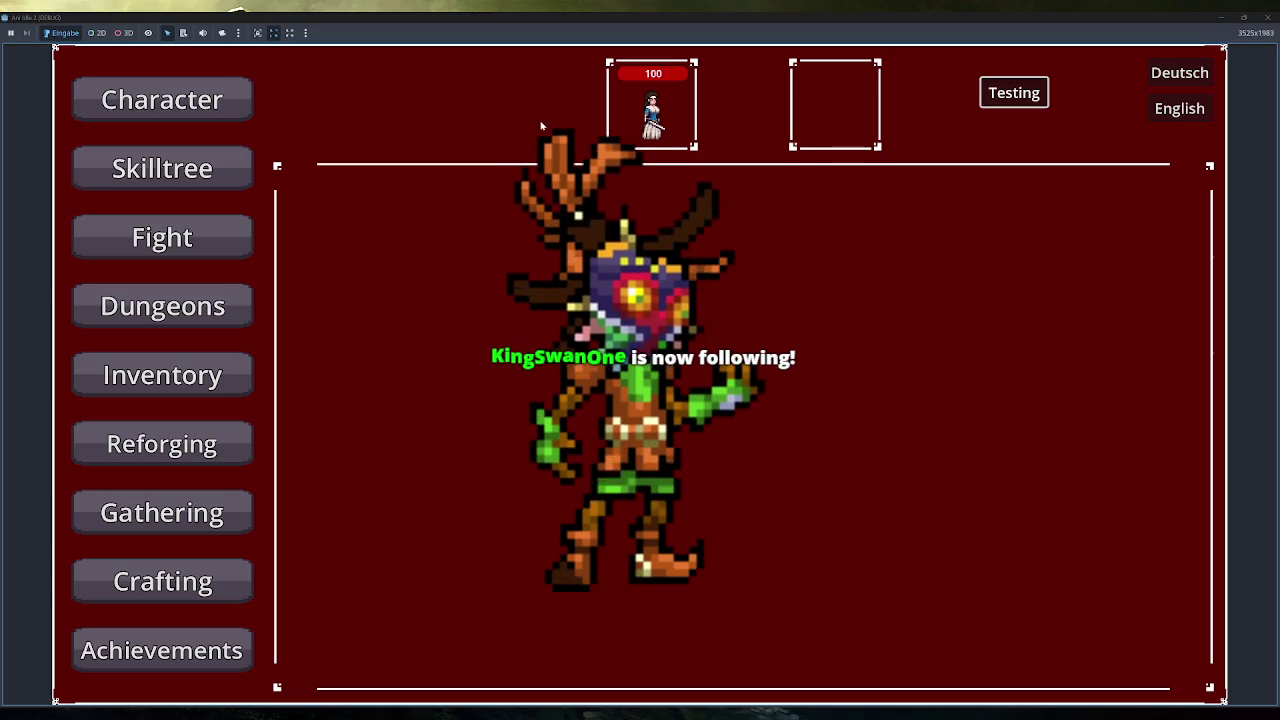
key(k)
mouse_move(1146, 420)
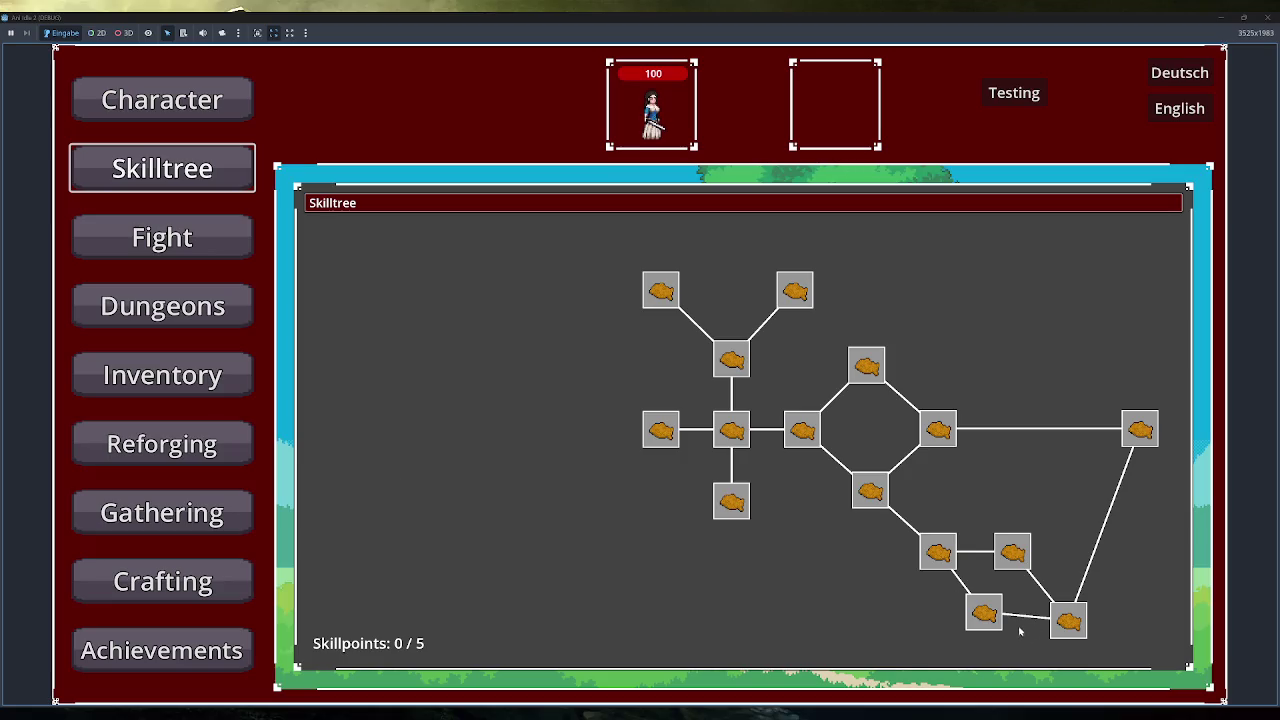
mouse_move(985, 612)
click(213, 512)
mouse_move(318, 290)
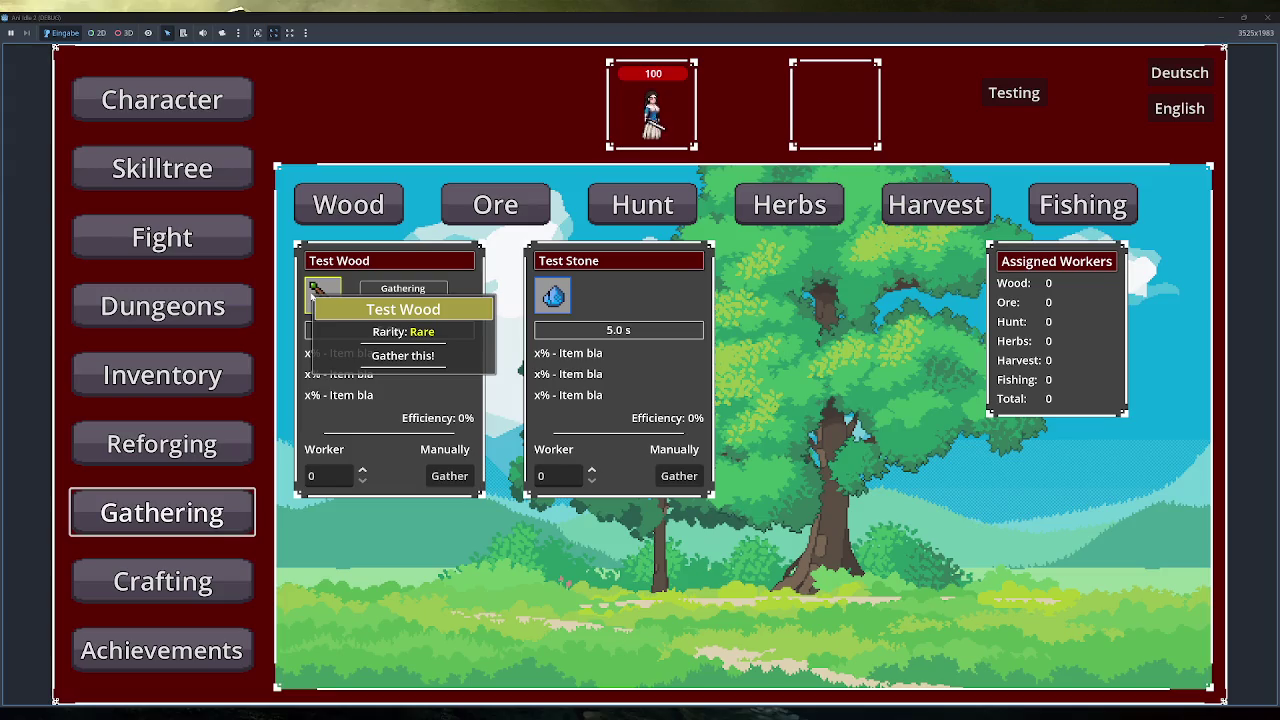
click(235, 580)
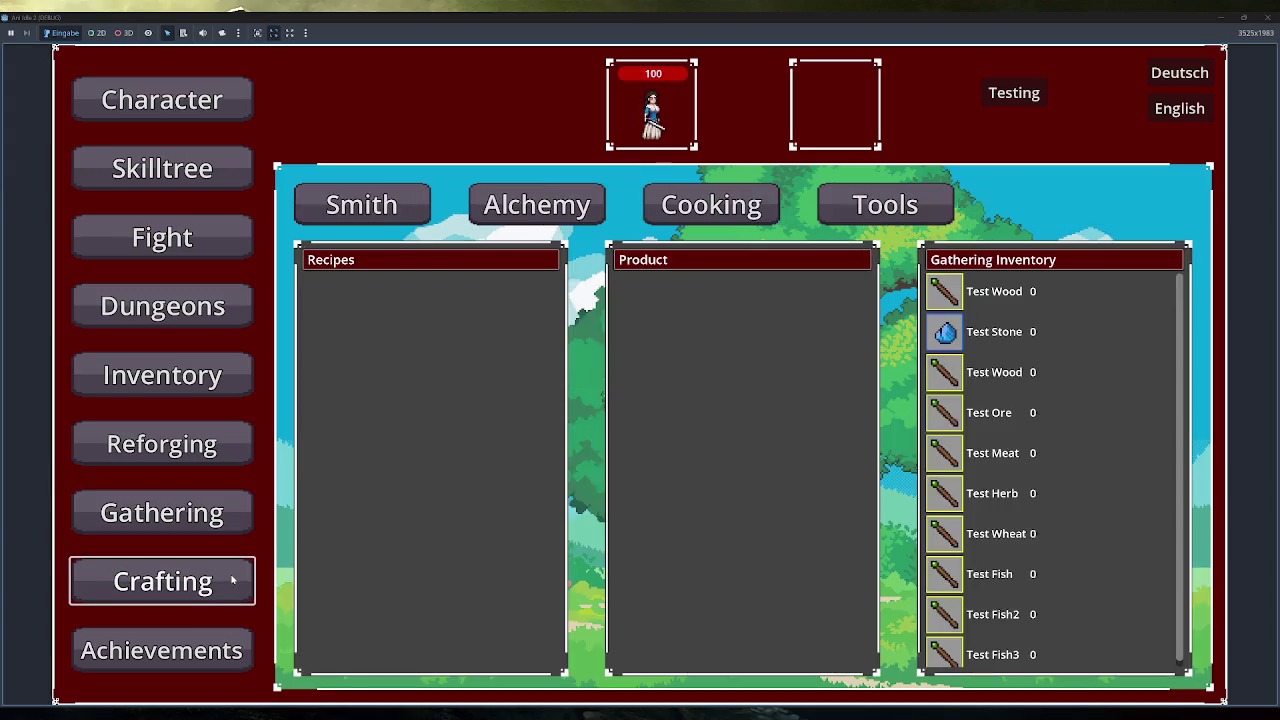
mouse_move(950, 584)
click(362, 204)
mouse_move(348, 663)
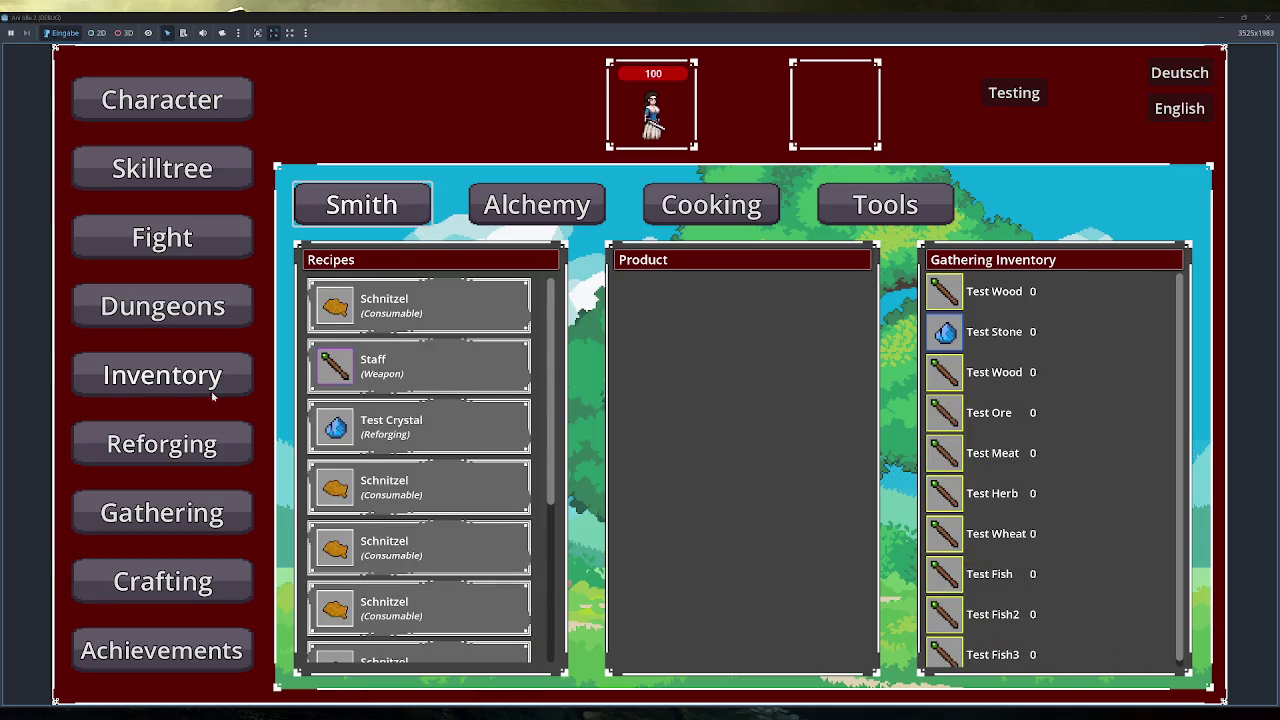
click(190, 380)
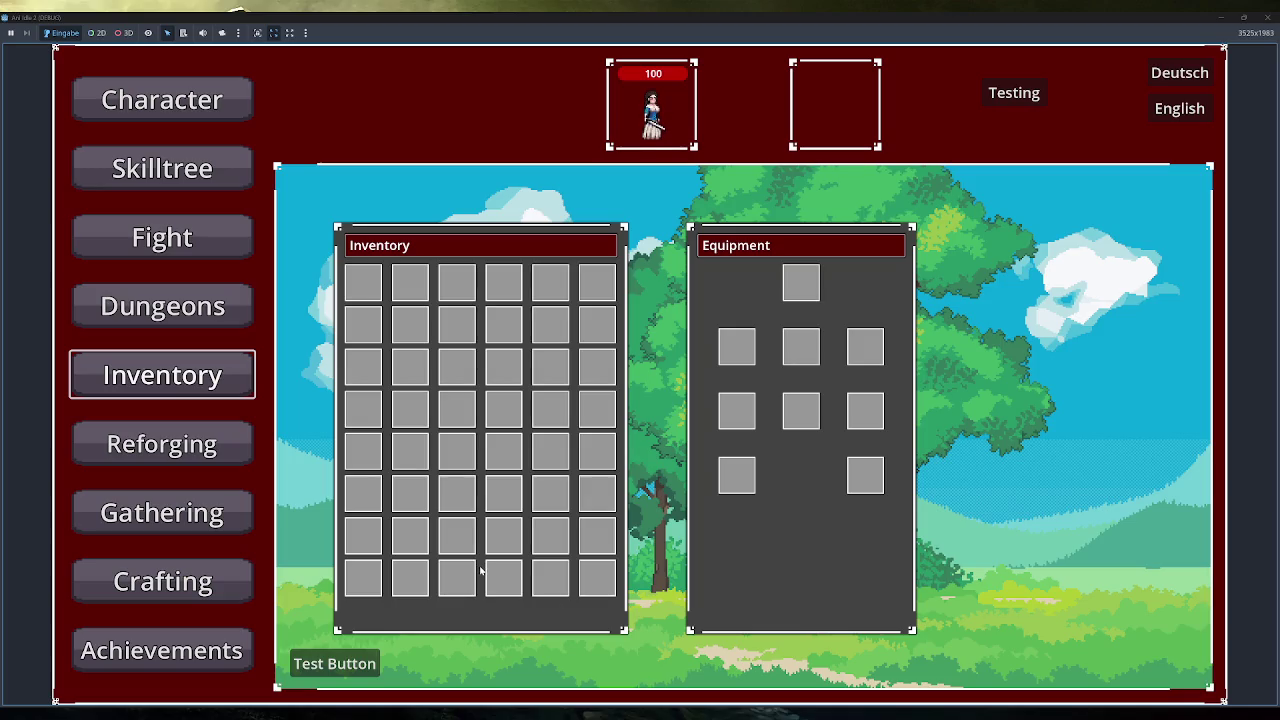
key(F8)
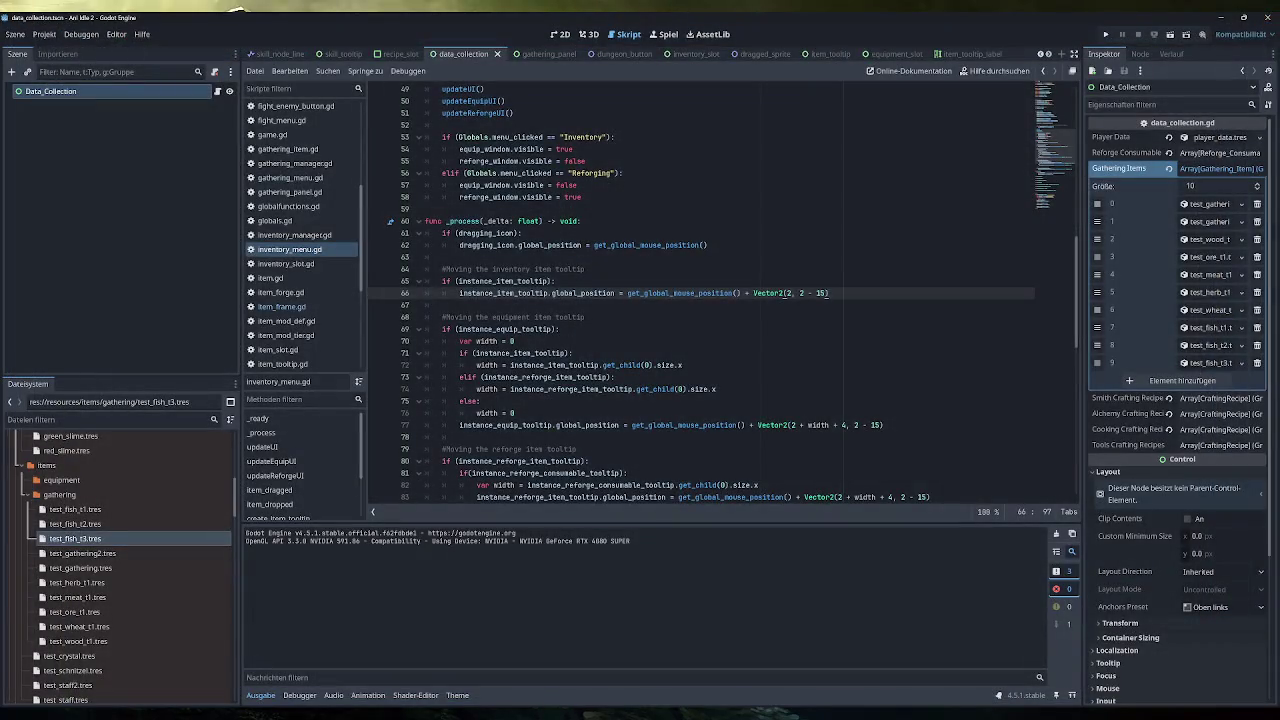